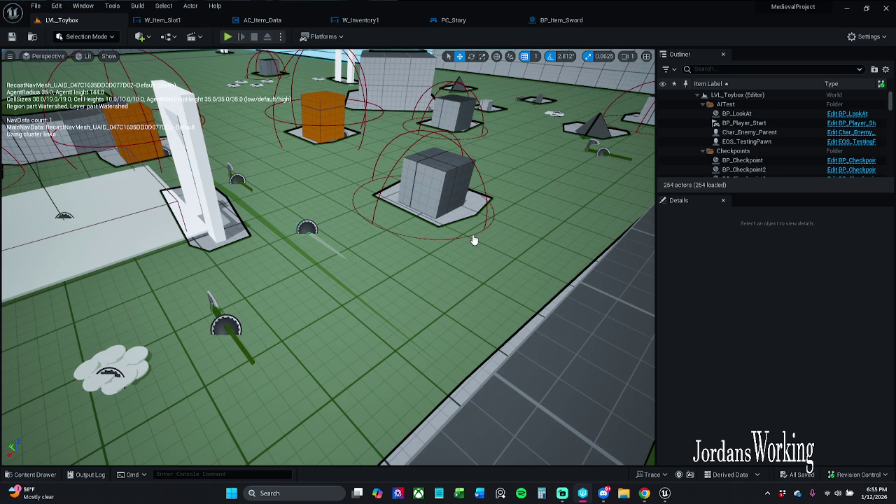
# - Force-end the frozen UnrealEditor process in Task Manager, then close Task Manager
pyautogui.hotkey('ctrl', 'shift', 'Escape')
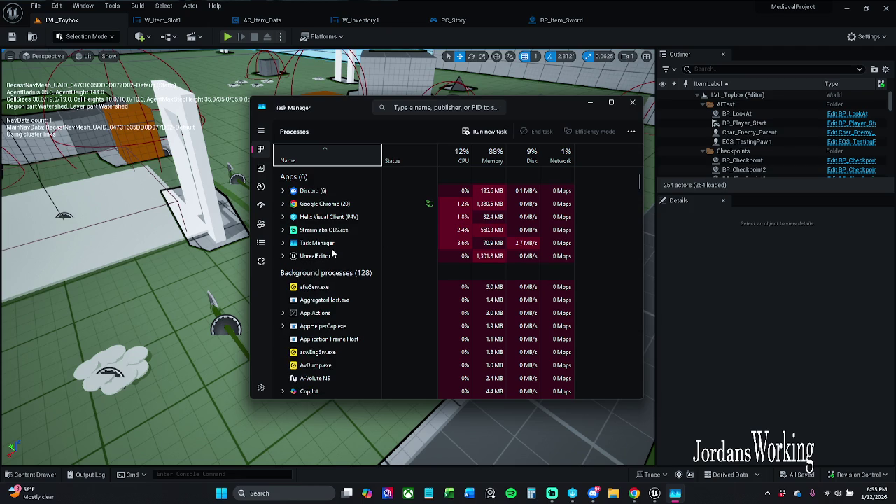
pyautogui.rightClick(354, 256)
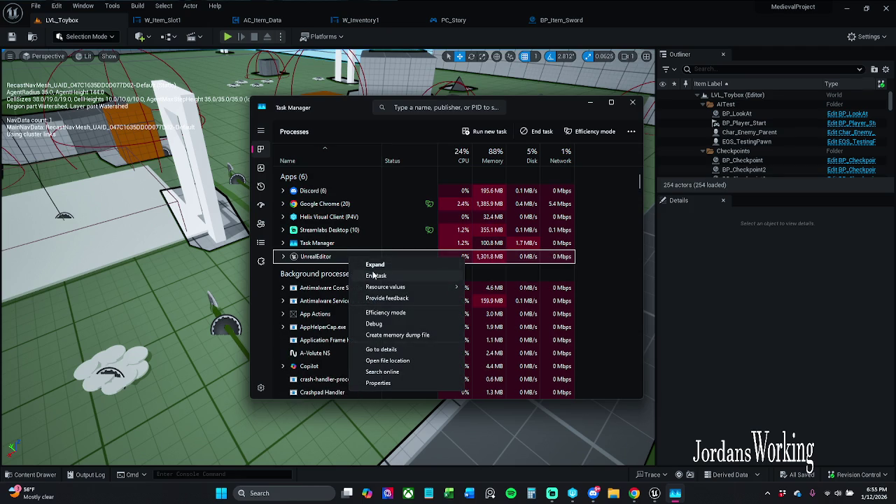
pyautogui.click(374, 275)
pyautogui.click(632, 102)
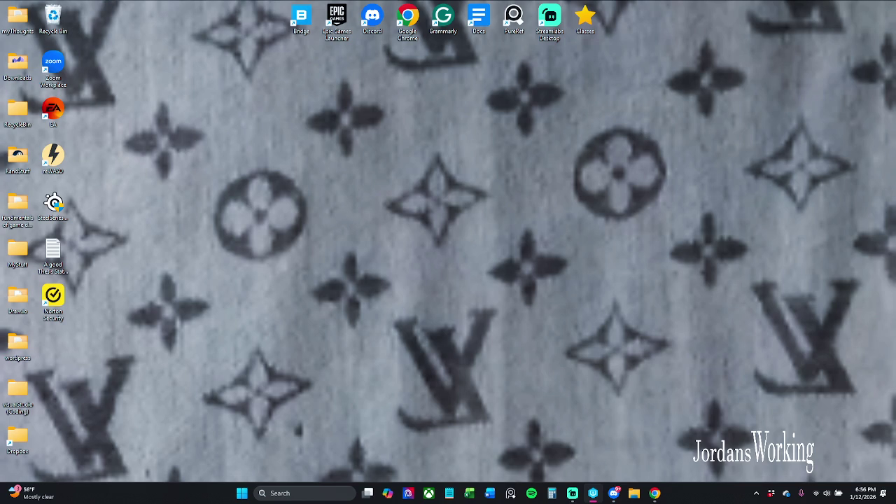
# - Reopen Task Manager full-screen to confirm Unreal Editor is no longer running, then bring up File Explorer
pyautogui.hotkey('ctrl', 'shift', 'Escape')
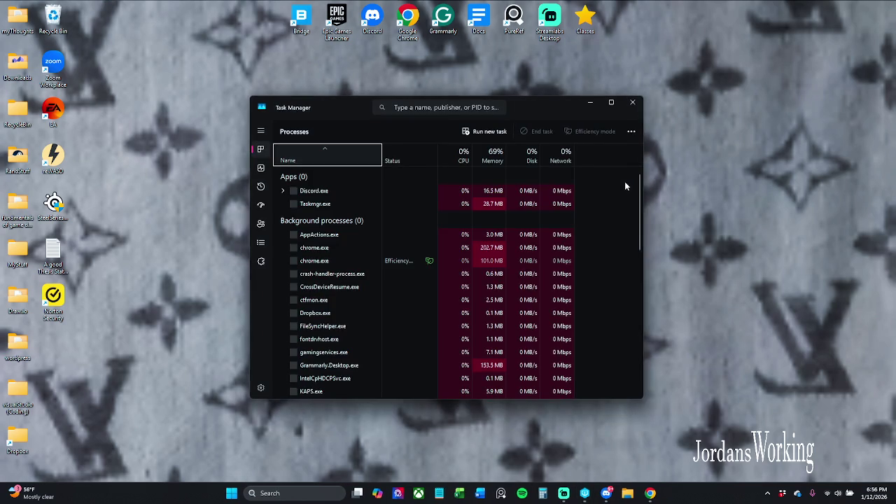
pyautogui.press('super+Up')
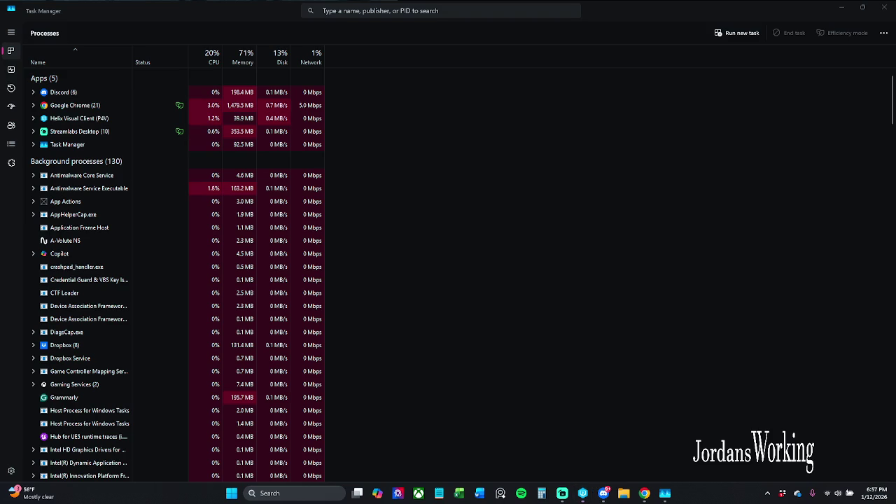
pyautogui.press('super+e')
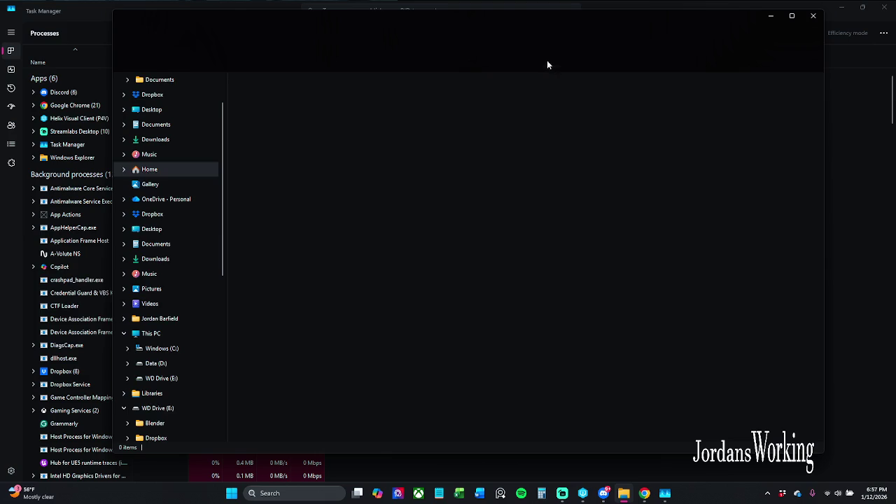
# - Close the File Explorer window with Alt+F4
pyautogui.hotkey('alt', 'F4')
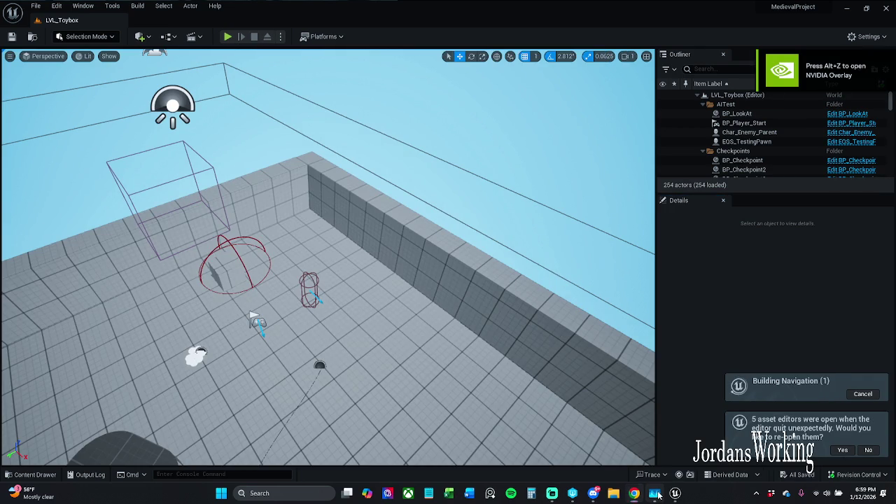
# - Close Task Manager and tidy the Parent: On Collected and Break S_Player_Items nodes in BP_Item_Sword
pyautogui.rightClick(658, 494)
pyautogui.click(646, 467)
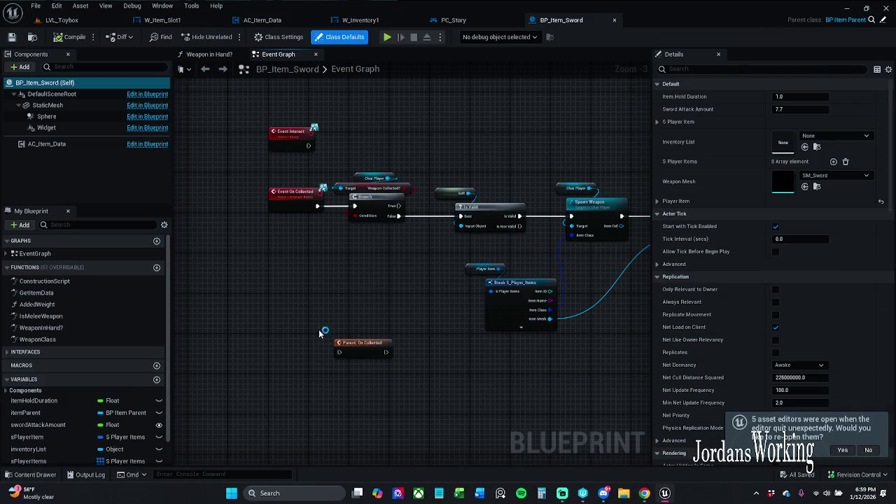
pyautogui.moveTo(371, 334)
pyautogui.mouseDown()
pyautogui.moveTo(306, 329)
pyautogui.moveTo(410, 259)
pyautogui.mouseUp()
pyautogui.moveTo(387, 293); pyautogui.dragTo(377, 283)
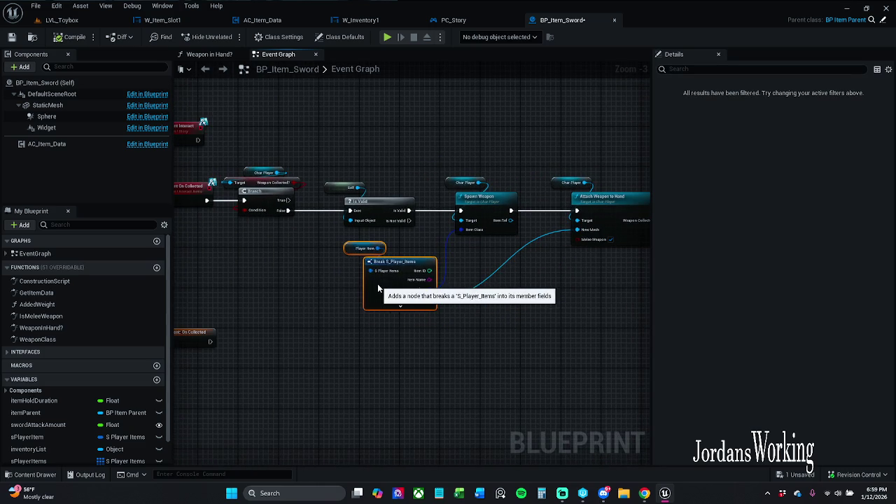
pyautogui.click(371, 300)
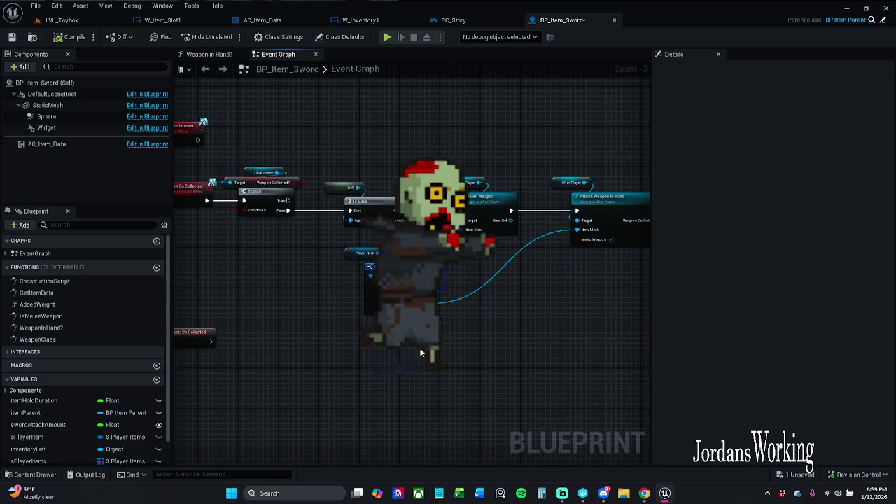
pyautogui.click(415, 306)
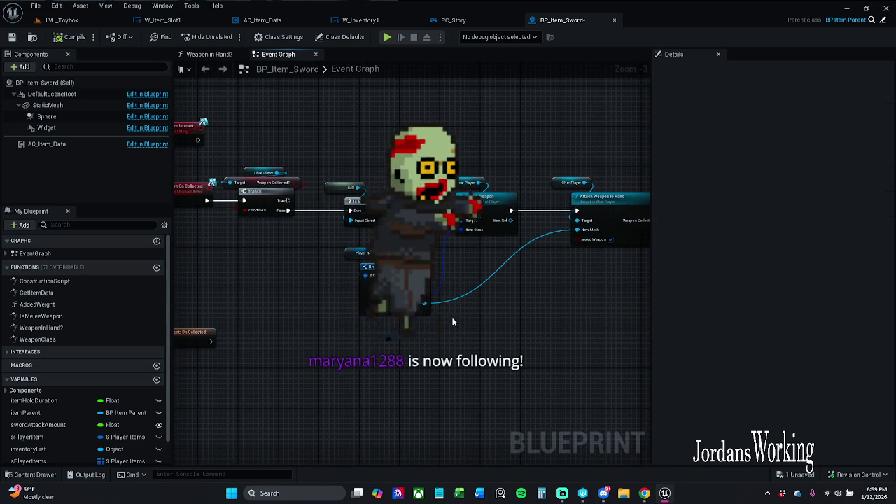
# - Compile and save BP_Item_Sword, then return to the LVL_Toybox level
pyautogui.click(69, 41)
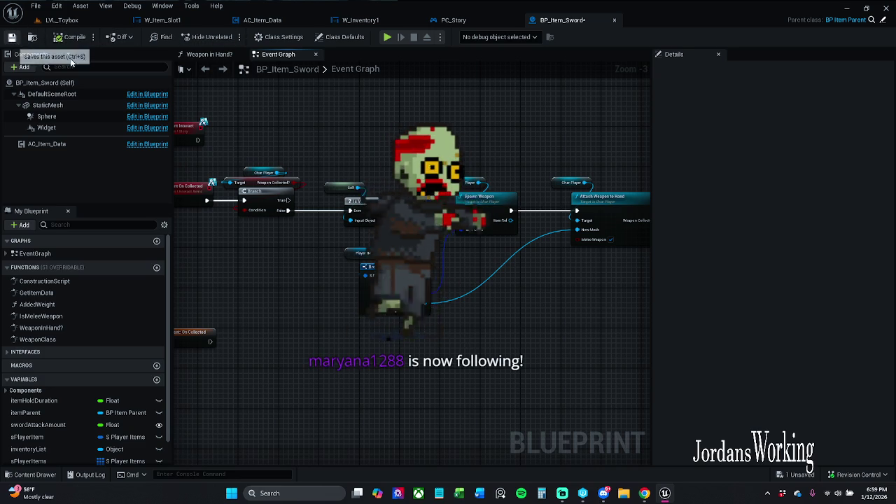
pyautogui.click(526, 351)
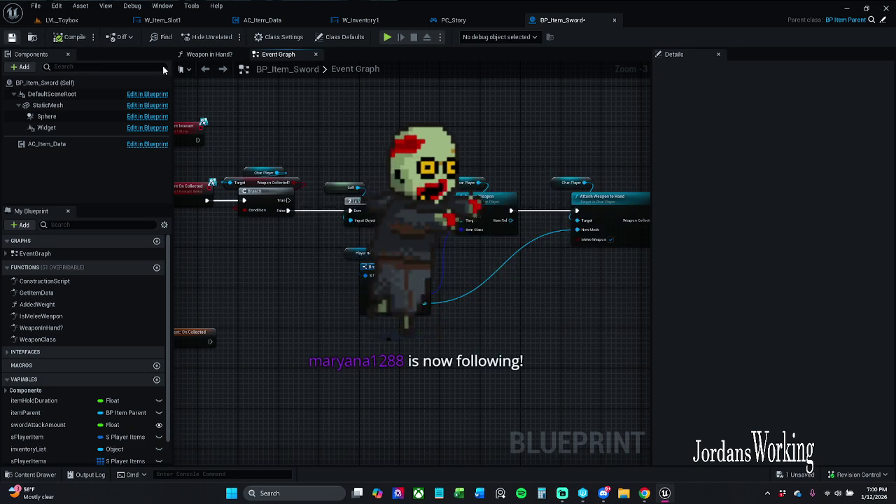
pyautogui.click(81, 21)
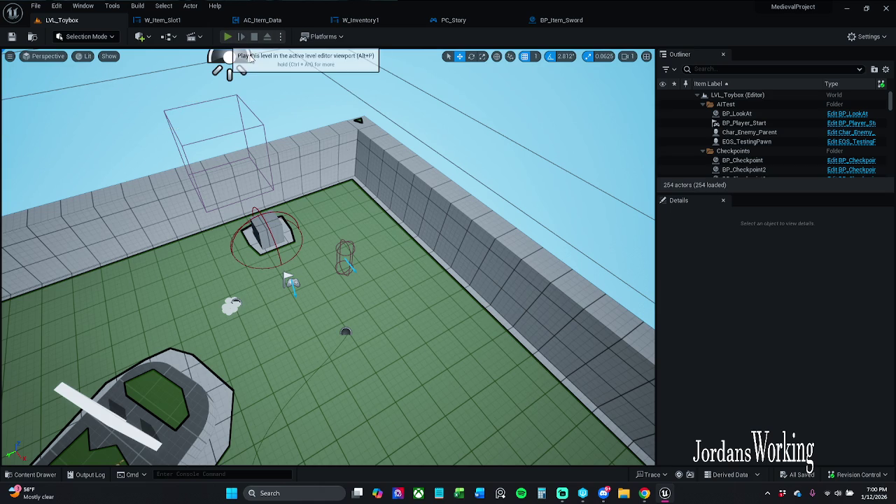
# - Play-test LVL_Toybox, stepping through the breakpoints and picking up the triangle item
pyautogui.hotkey('alt', 'p')
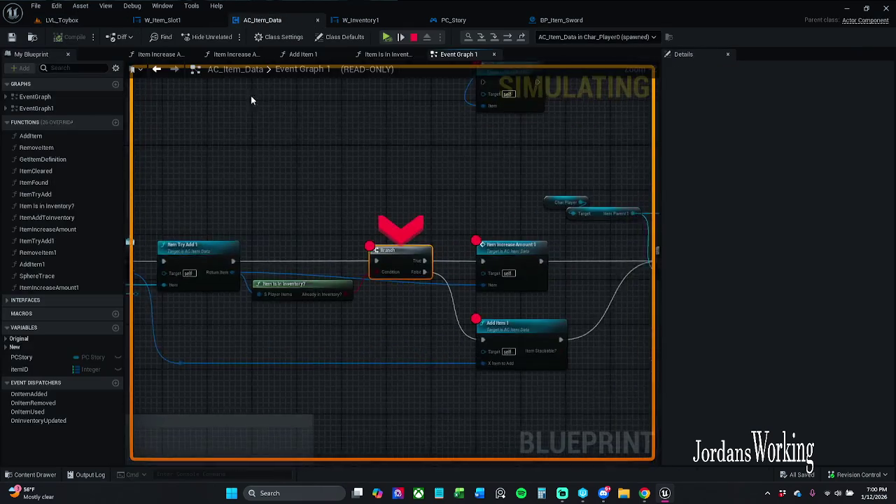
pyautogui.click(387, 36)
pyautogui.click(388, 37)
pyautogui.click(388, 36)
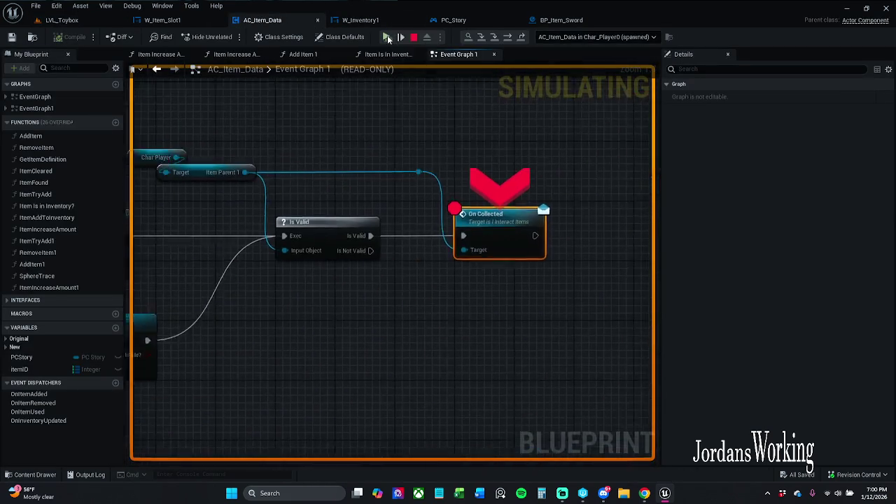
pyautogui.click(387, 37)
pyautogui.click(387, 84)
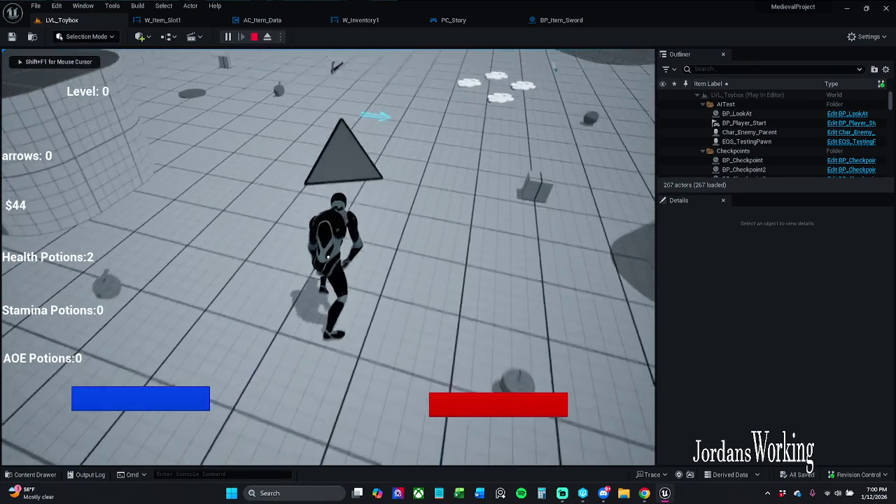
pyautogui.press('w')
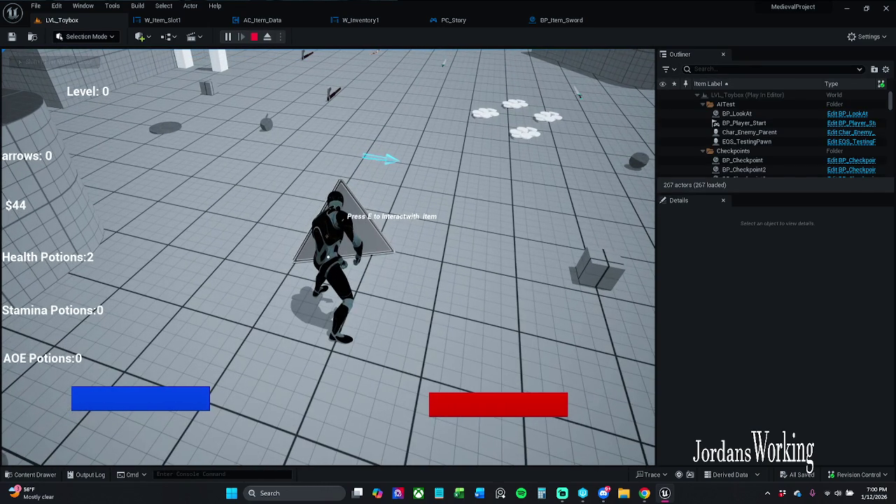
pyautogui.press('e')
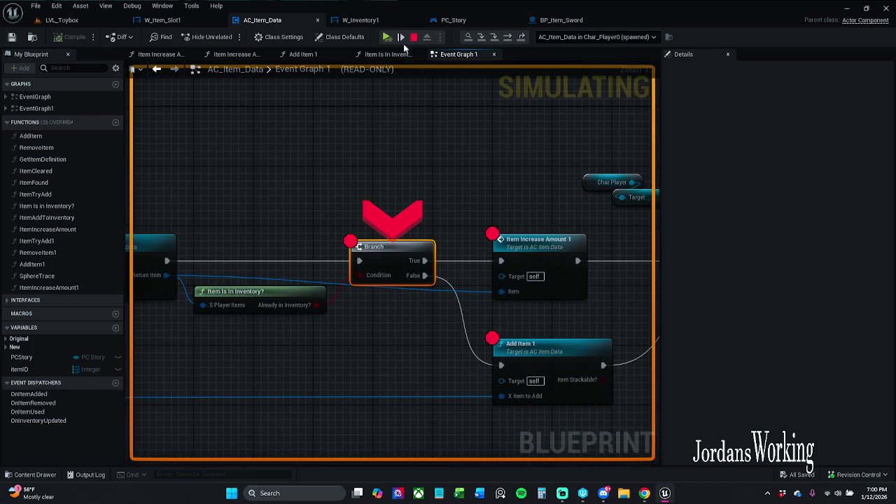
pyautogui.click(385, 37)
pyautogui.click(385, 37)
pyautogui.click(386, 37)
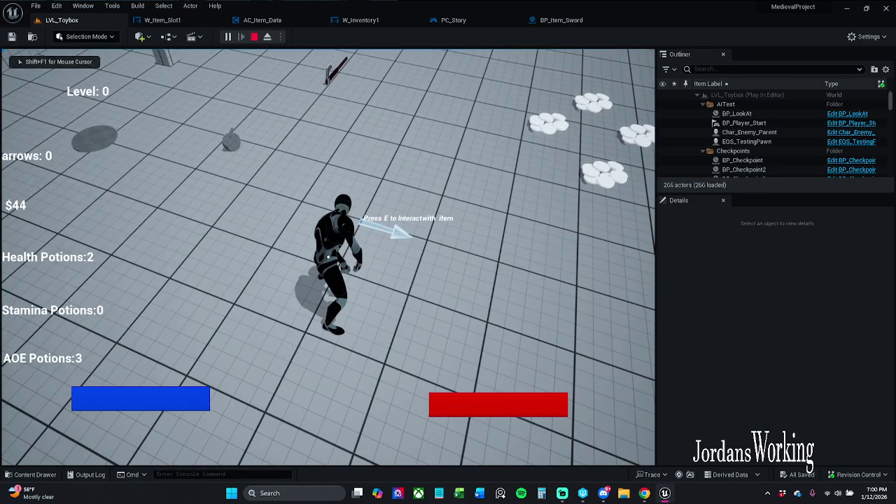
# - Check the inventory panel, then pick up another item past the Branch and Add Item breakpoints
pyautogui.press('i')
pyautogui.click(100, 352)
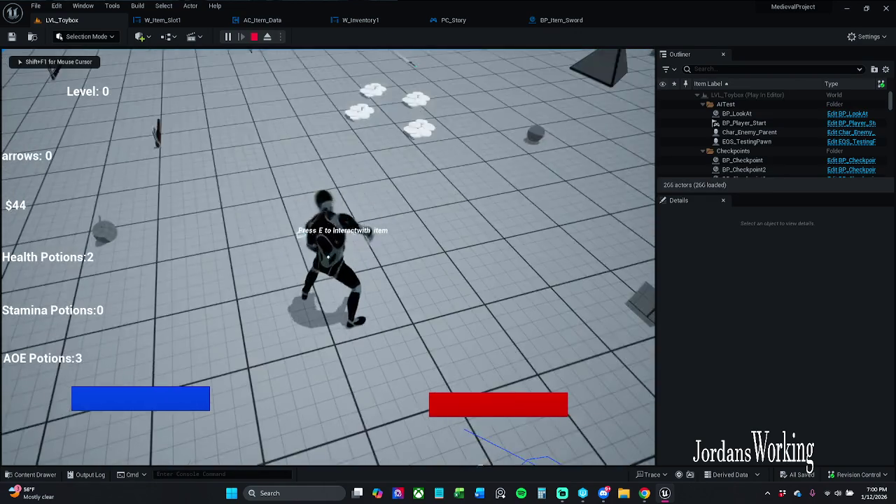
pyautogui.press('e')
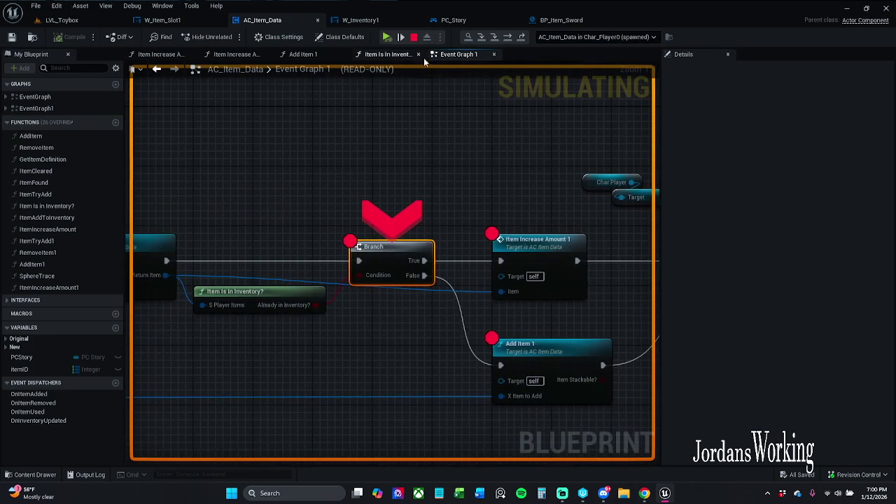
pyautogui.click(387, 37)
pyautogui.click(387, 38)
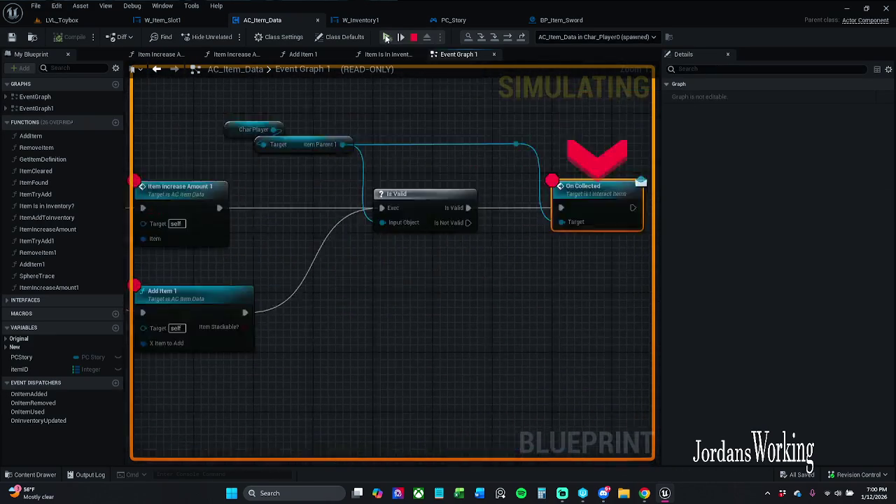
pyautogui.click(387, 37)
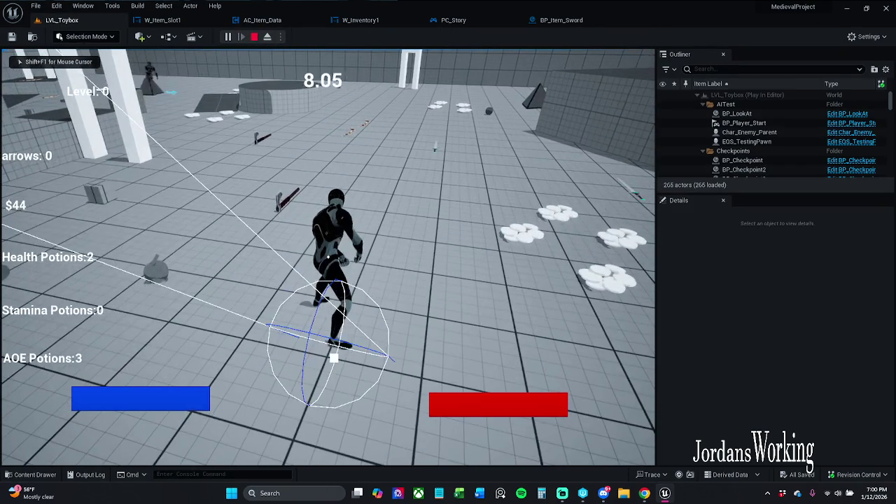
pyautogui.click(105, 354)
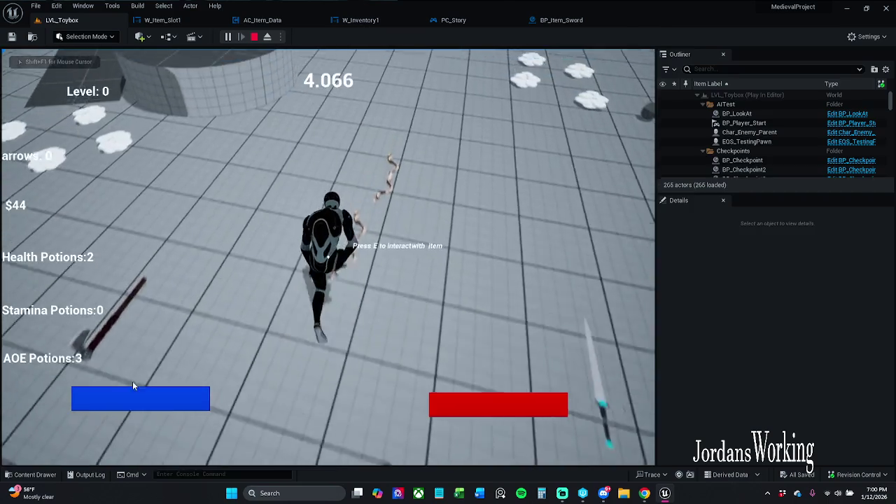
# - Collect one more item, view the inventory again, and stop the play-test
pyautogui.press('e')
pyautogui.click(387, 36)
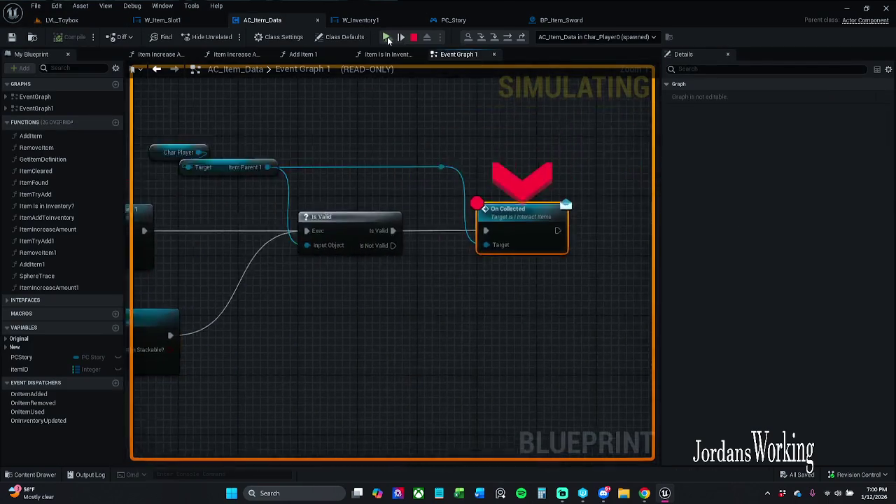
pyautogui.click(387, 36)
pyautogui.press('i')
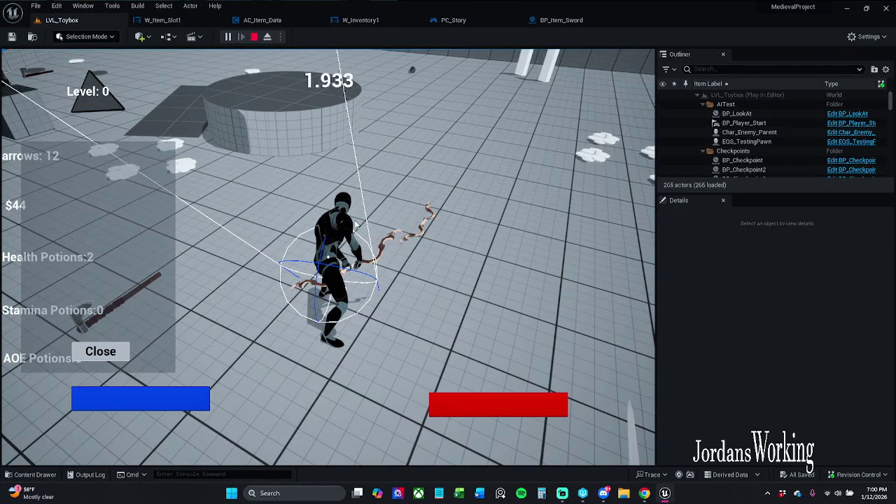
pyautogui.press('Escape')
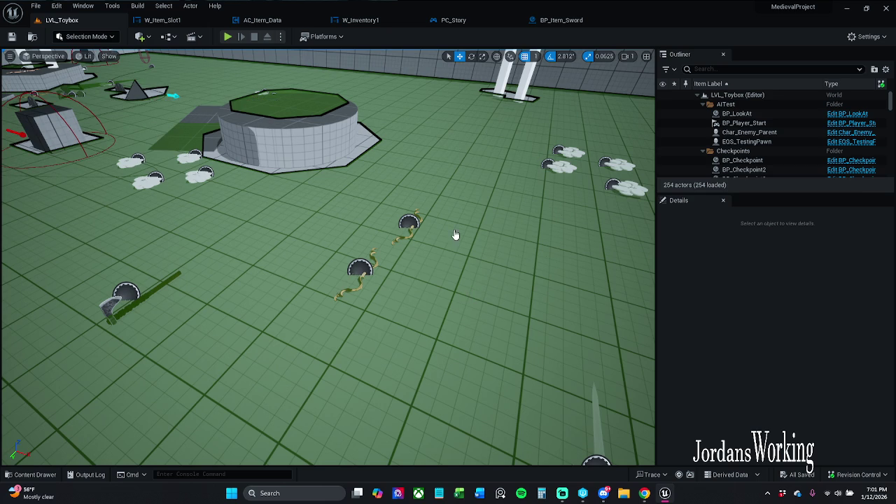
# - Open Task Manager full-screen and dismiss the Unreal taskbar jump list
pyautogui.hotkey('ctrl', 'shift', 'Escape')
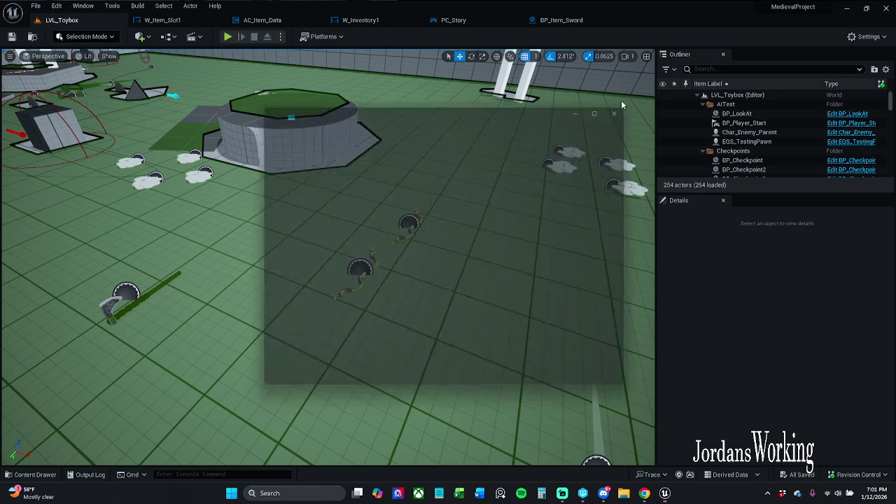
pyautogui.moveTo(490, 104); pyautogui.dragTo(861, 6)
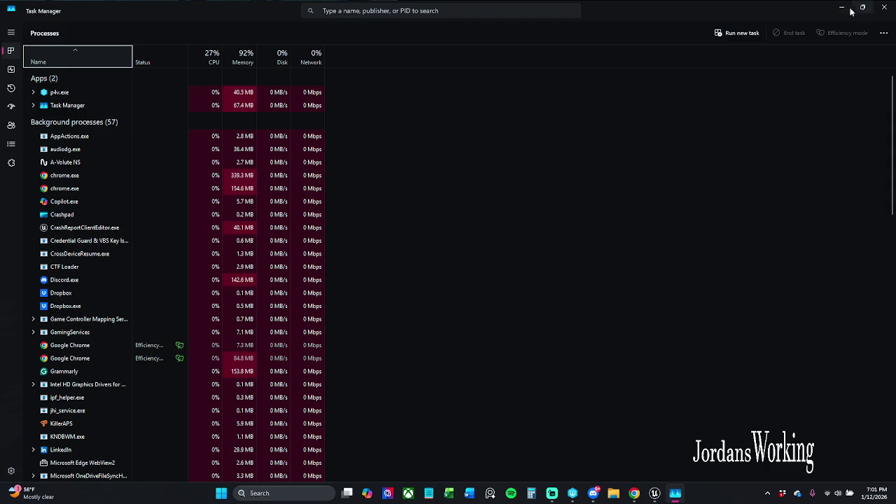
pyautogui.rightClick(653, 499)
pyautogui.click(645, 467)
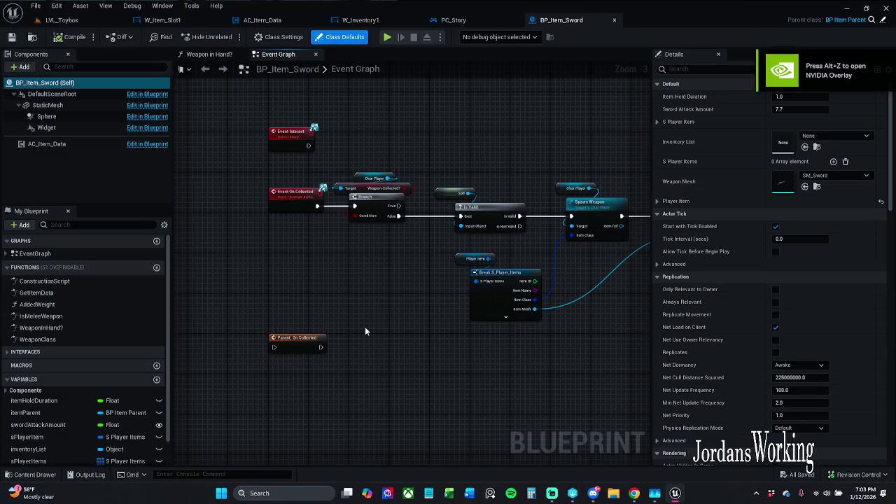
# - Switch from the BP_Item_Sword graph back to the LVL_Toybox level tab
pyautogui.click(62, 20)
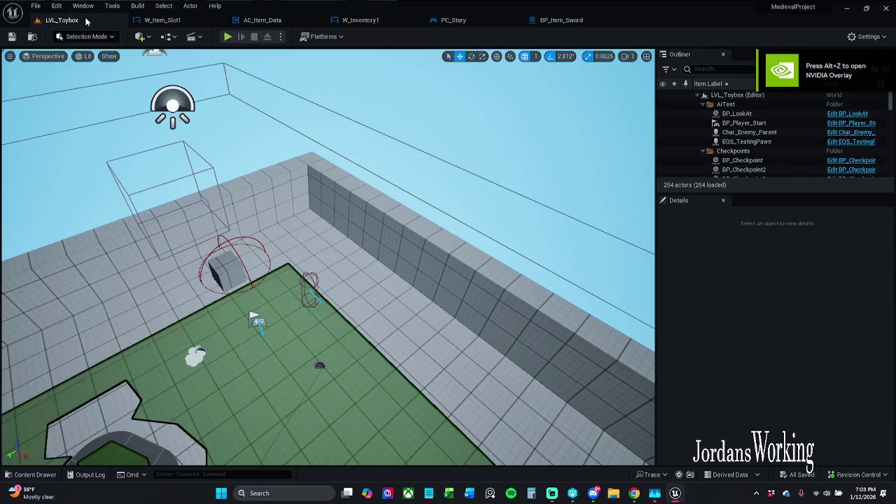
# - Play-test past the Branch breakpoints, check the inventory, stop, and open the Revision Control menu
pyautogui.click(228, 37)
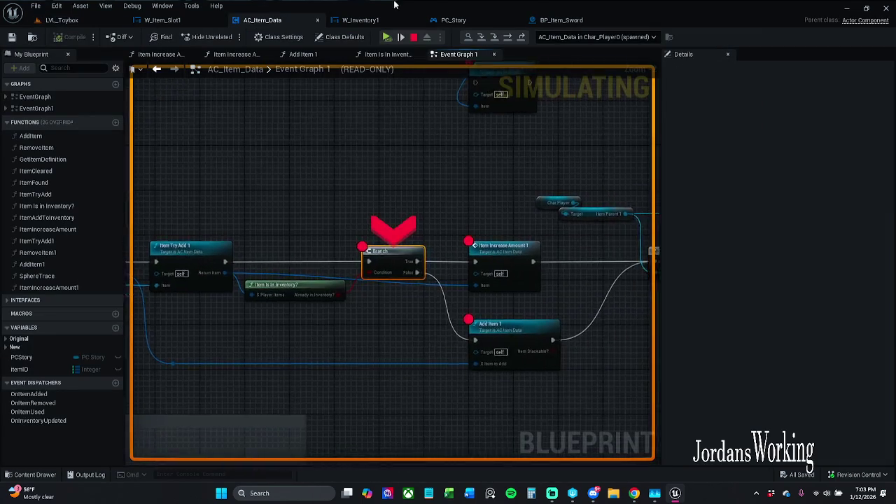
pyautogui.click(386, 37)
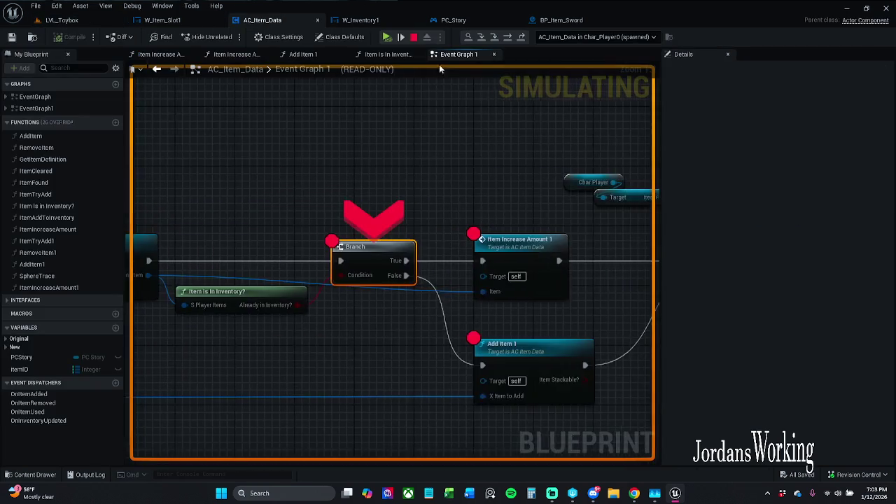
pyautogui.click(388, 37)
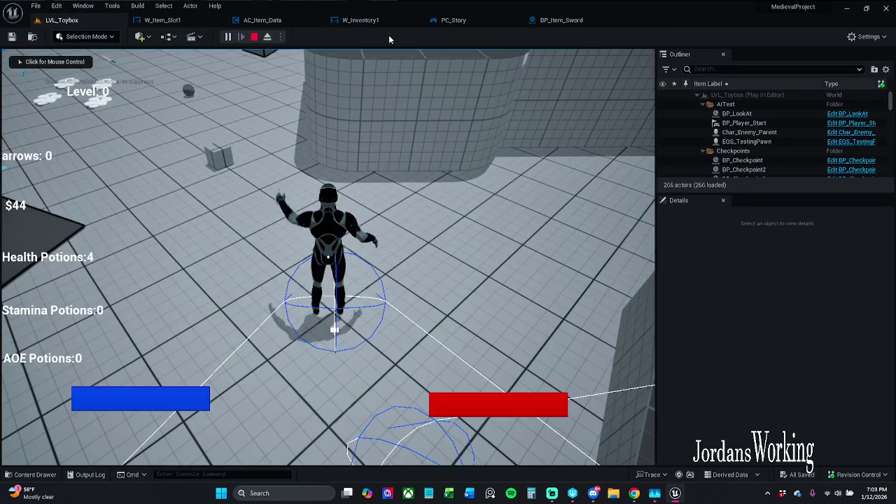
pyautogui.press('i')
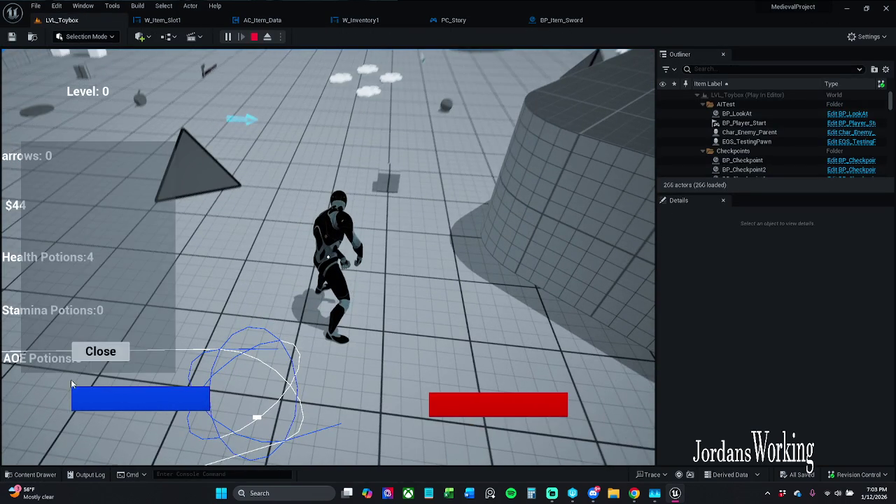
pyautogui.click(99, 354)
pyautogui.press('Escape')
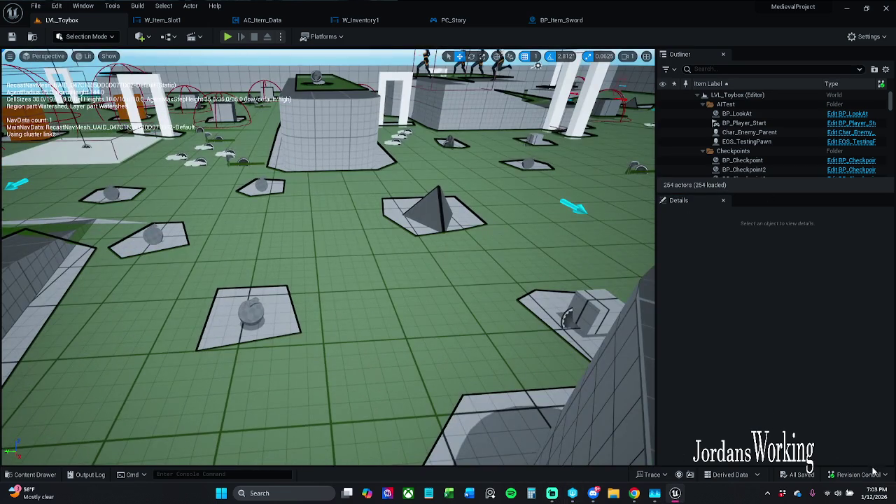
pyautogui.click(858, 474)
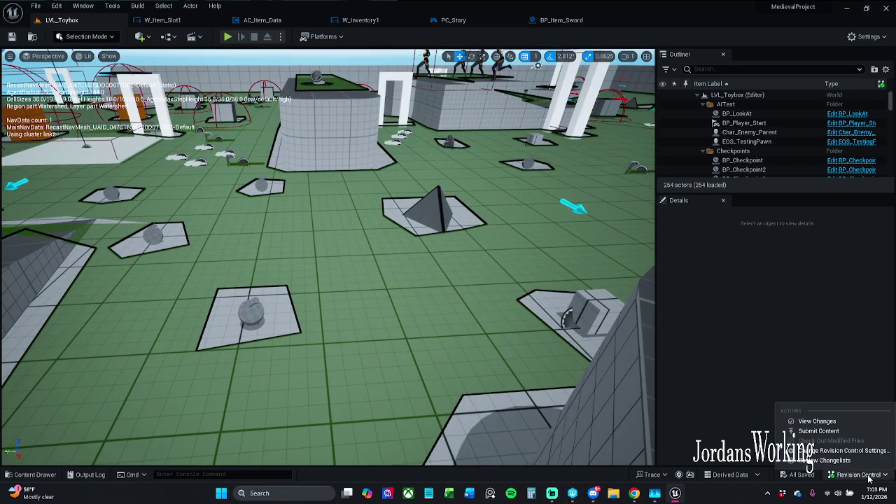
# - Open Submit Content for BP_Item_Sword, close it without submitting, and bring Task Manager forward
pyautogui.click(819, 431)
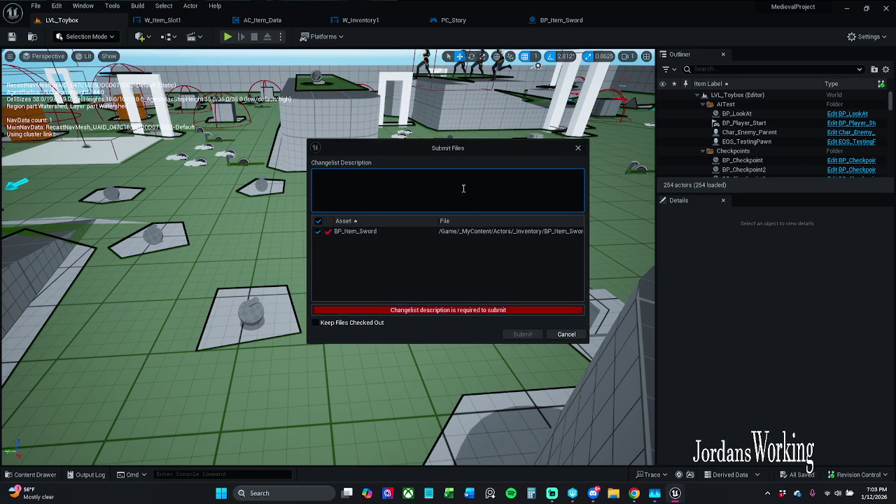
pyautogui.click(578, 148)
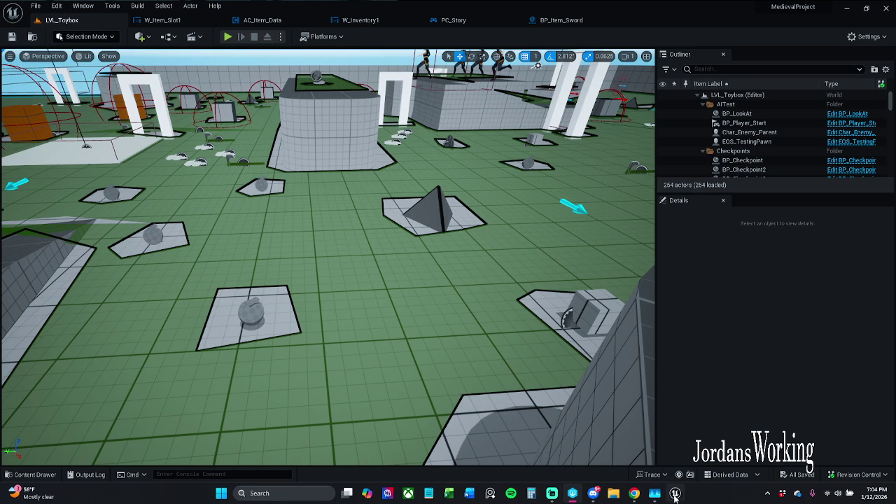
pyautogui.click(655, 493)
# - Close the Unreal Editor window from its taskbar menu so it leaves Task Manager's Apps list
pyautogui.rightClick(680, 495)
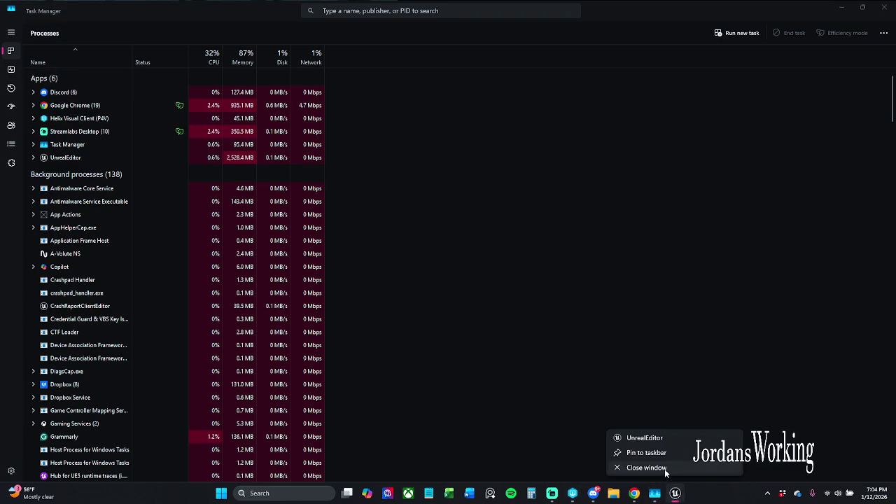
pyautogui.click(637, 467)
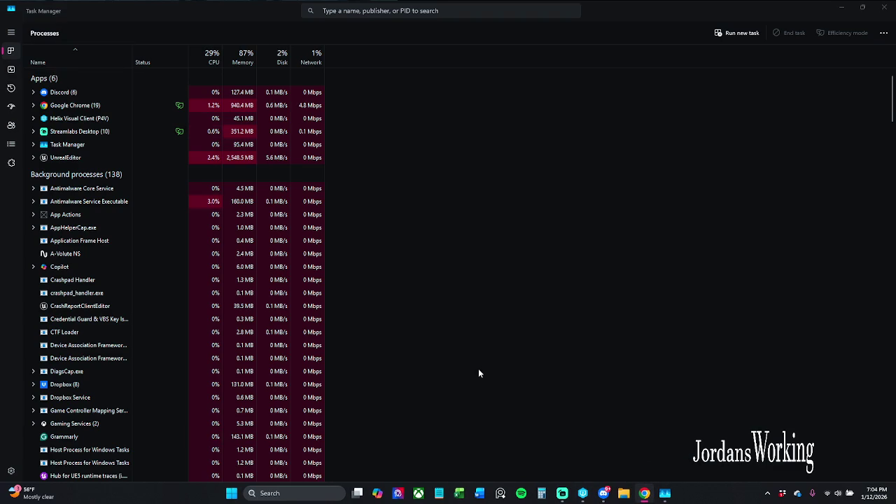
pyautogui.click(581, 493)
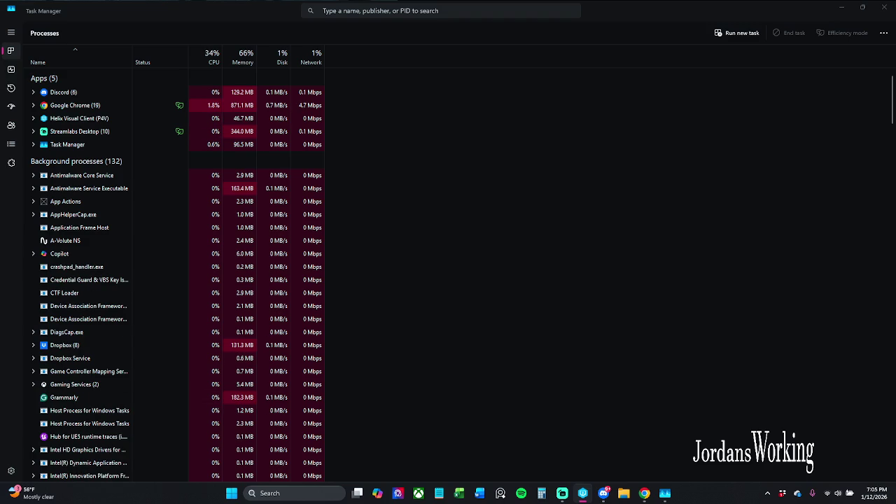
pyautogui.press('super+e')
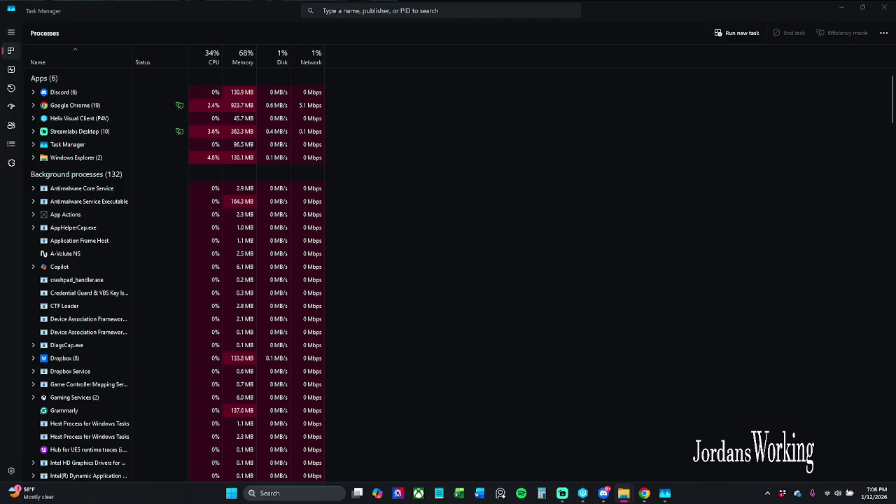
# - Bring the Helix Visual Client forward and nudge the file Processing dialog slightly aside
pyautogui.click(583, 493)
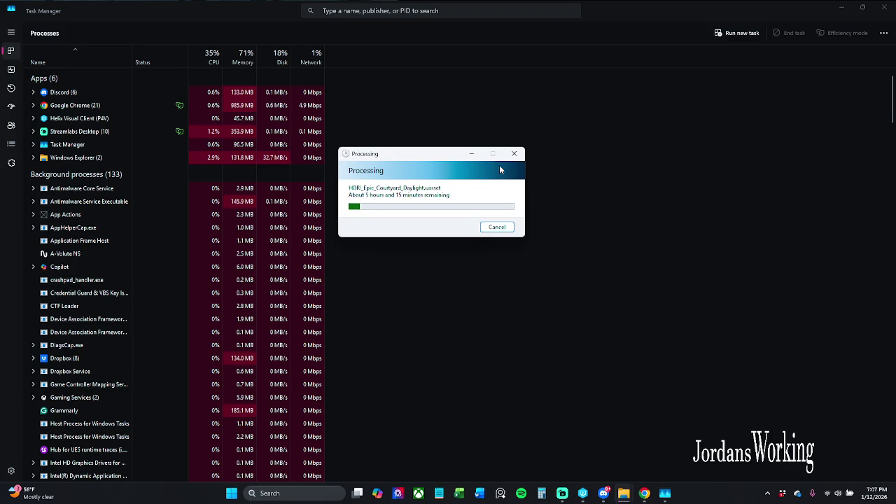
pyautogui.moveTo(417, 155); pyautogui.dragTo(436, 149)
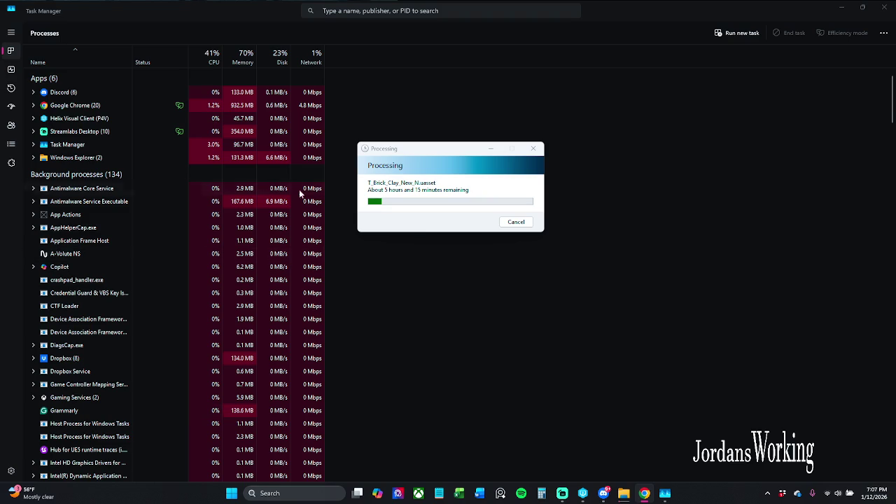
# - Move the Processing dialog up and right, then Alt+Tab to the Jira board in Chrome
pyautogui.moveTo(448, 150); pyautogui.dragTo(468, 126)
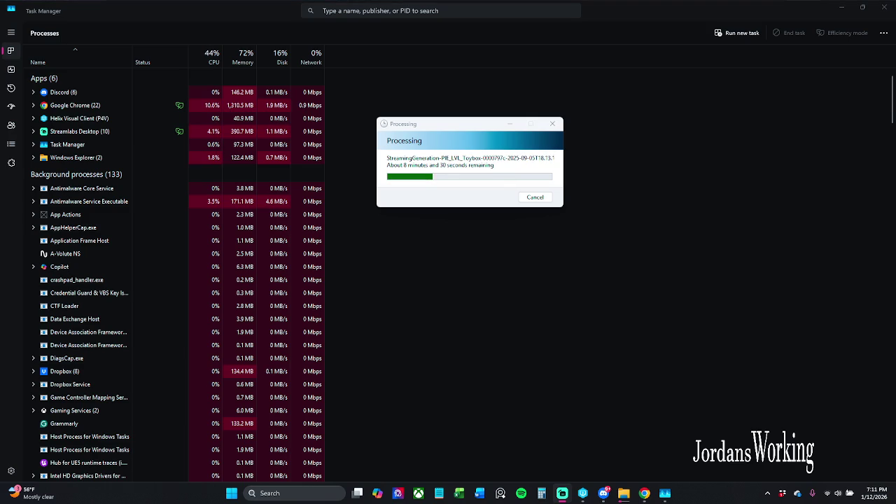
pyautogui.hotkey('alt', 'Tab')
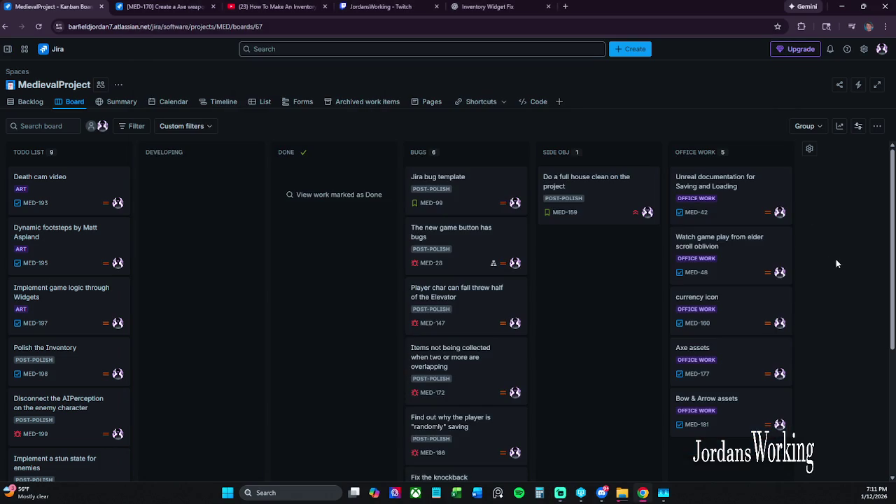
# - Scroll through the MedievalProject board and try moving the Death cam video card, then put it back
pyautogui.scroll(-3, 336, 273)
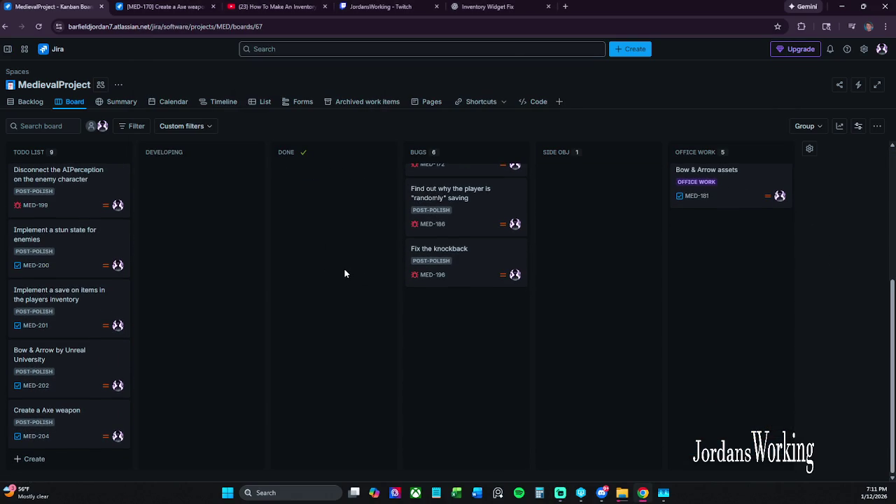
pyautogui.scroll(4, 344, 273)
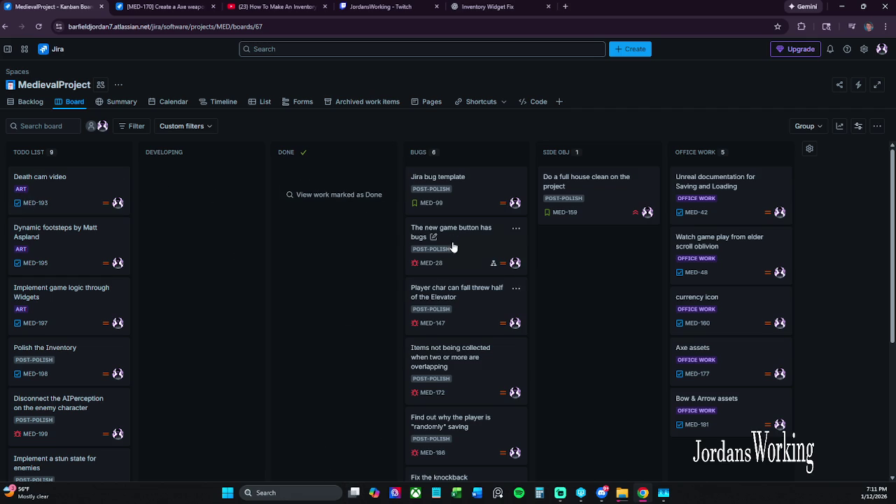
pyautogui.scroll(-3, 474, 414)
pyautogui.scroll(2, 472, 411)
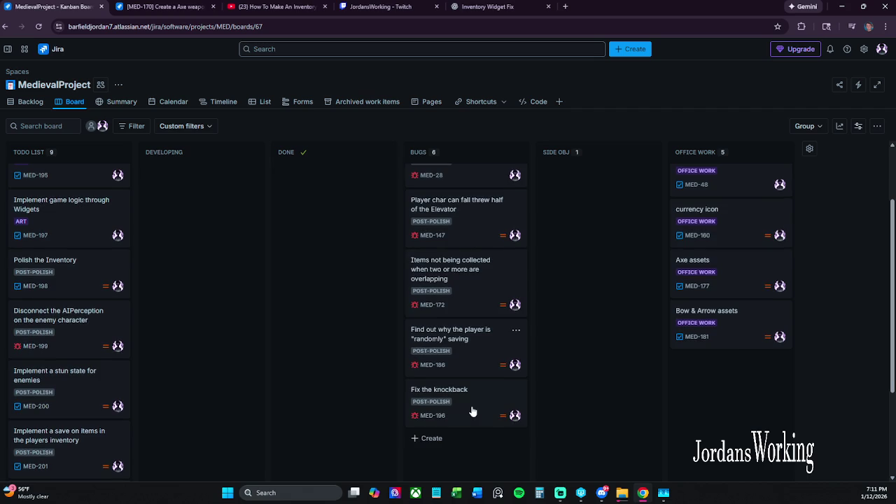
pyautogui.scroll(1, 482, 409)
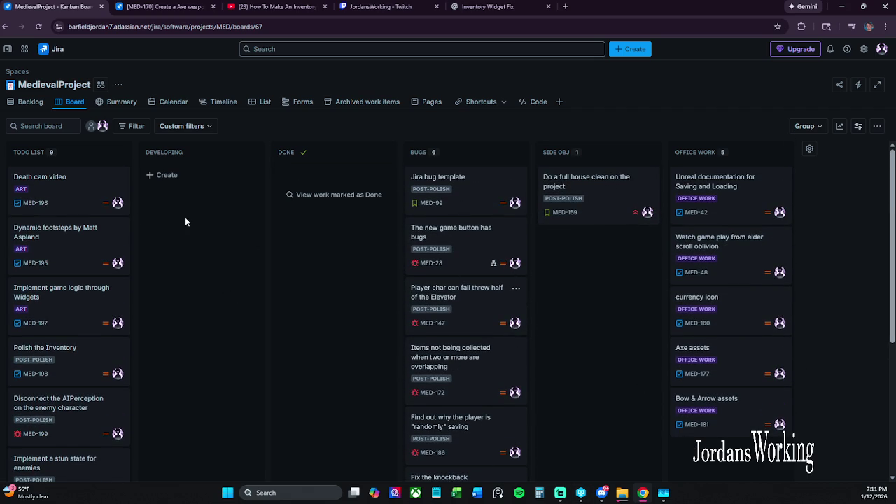
pyautogui.moveTo(63, 184)
pyautogui.mouseDown()
pyautogui.moveTo(172, 182)
pyautogui.moveTo(54, 189)
pyautogui.mouseUp()
# - Try dragging Polish the Inventory into the DEVELOPING column, then scroll back to the top
pyautogui.scroll(-1, 179, 244)
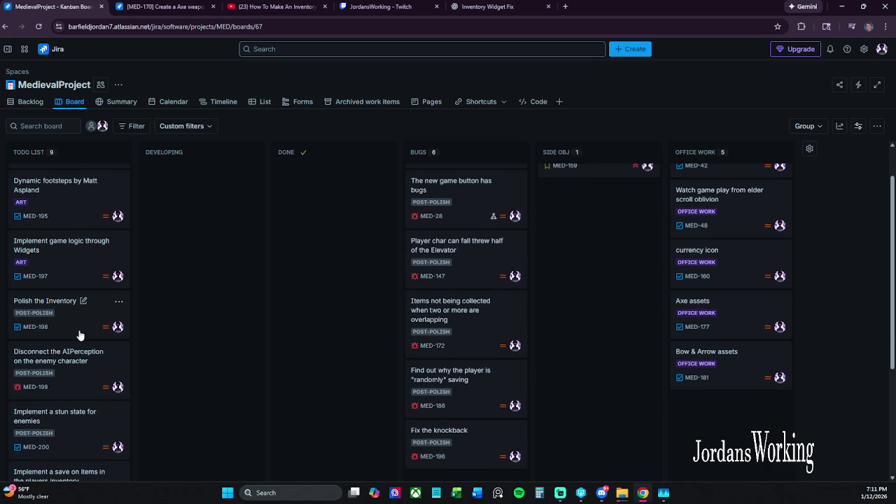
pyautogui.moveTo(80, 335)
pyautogui.mouseDown()
pyautogui.moveTo(234, 210)
pyautogui.moveTo(207, 204)
pyautogui.moveTo(205, 189)
pyautogui.mouseUp()
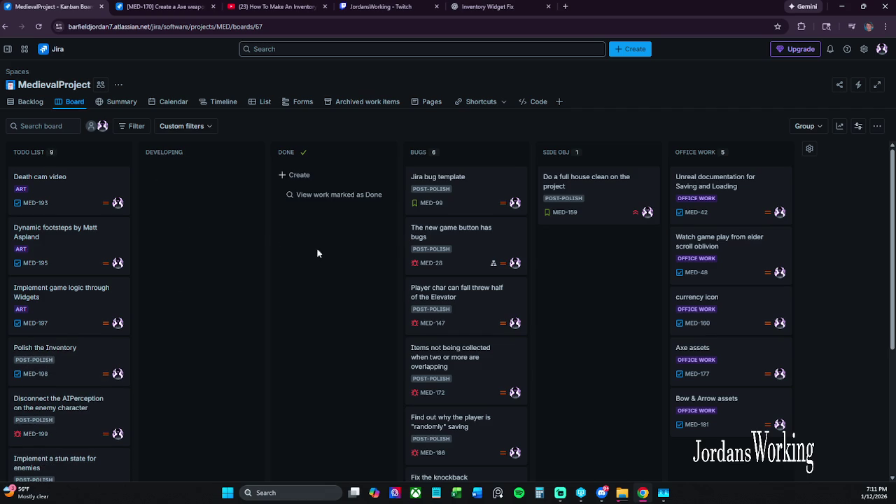
pyautogui.scroll(-3, 146, 328)
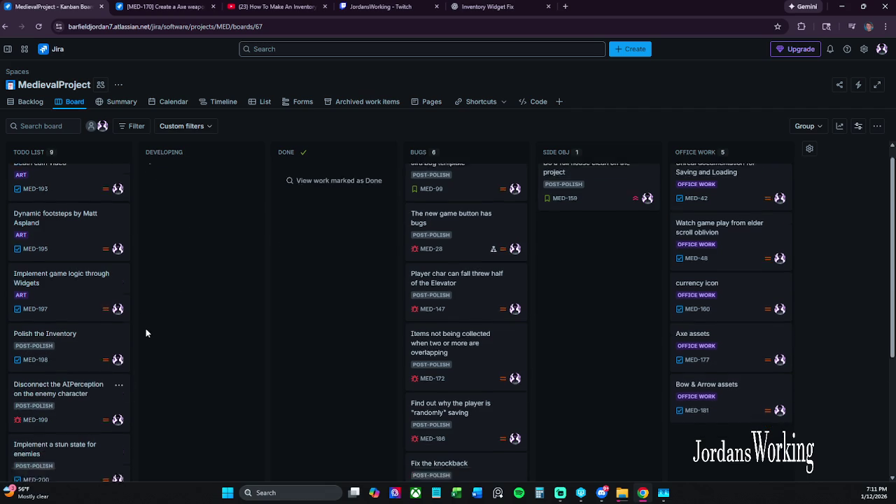
pyautogui.scroll(-1, 147, 327)
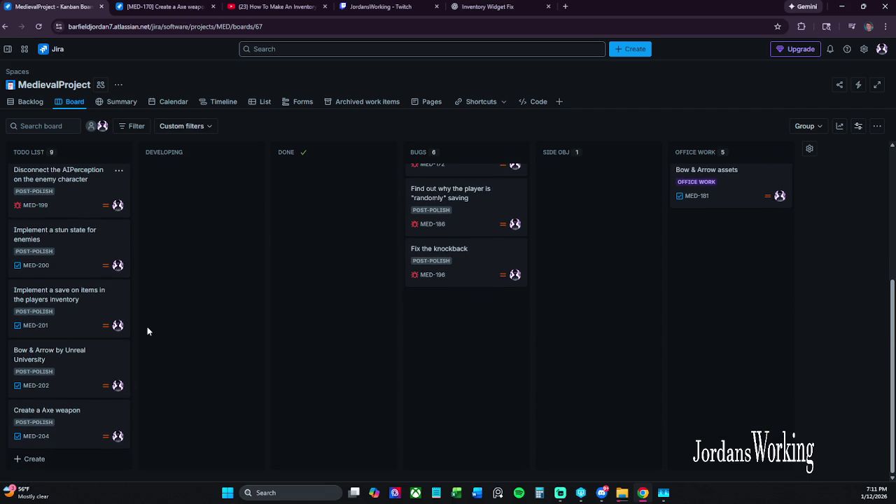
pyautogui.scroll(3, 147, 331)
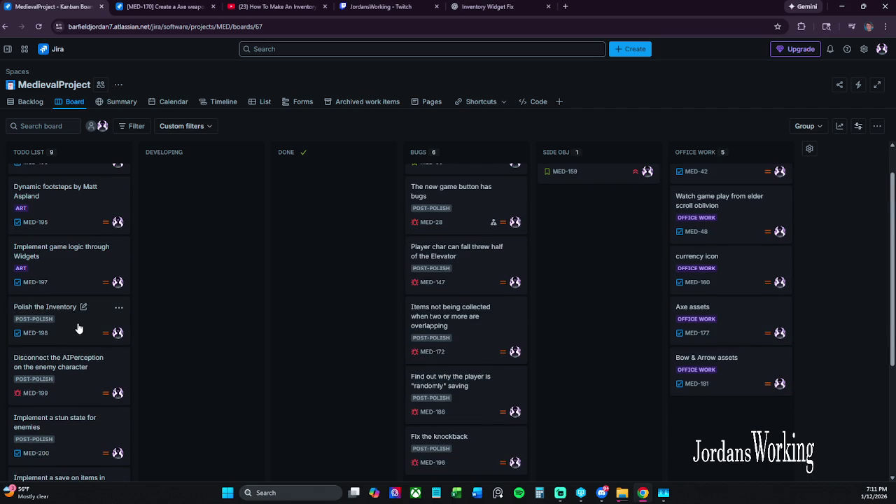
pyautogui.scroll(1, 78, 328)
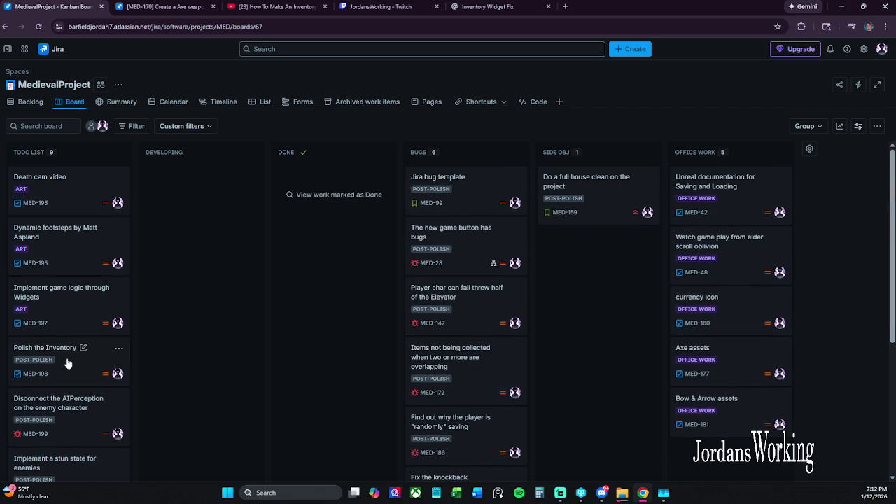
# - Open and close Polish the Inventory, reload the board, and show its parent epic choices
pyautogui.click(66, 363)
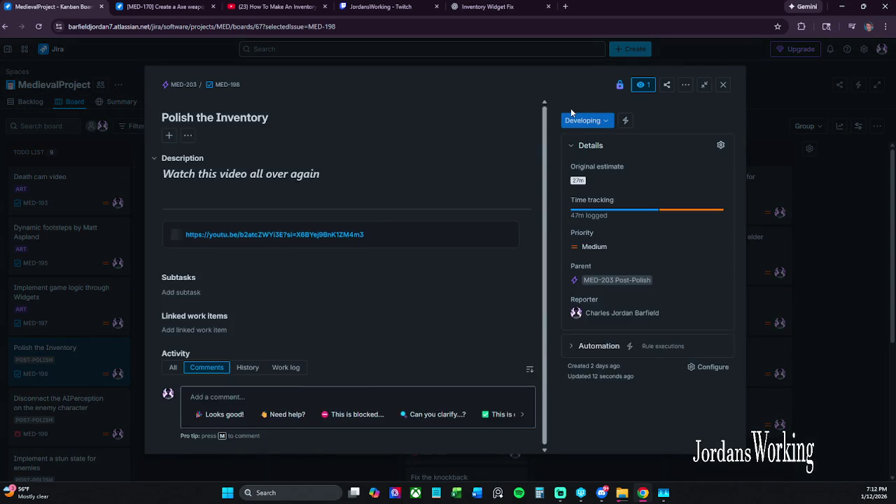
pyautogui.click(725, 86)
pyautogui.click(38, 26)
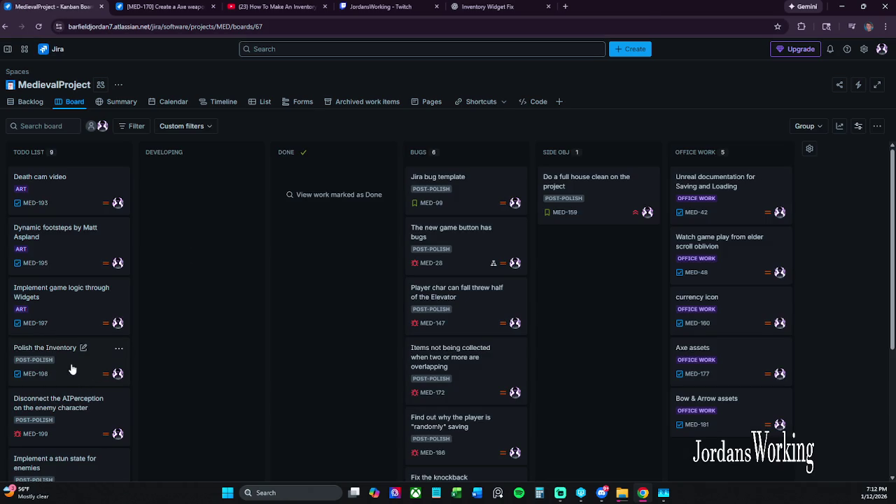
pyautogui.click(37, 362)
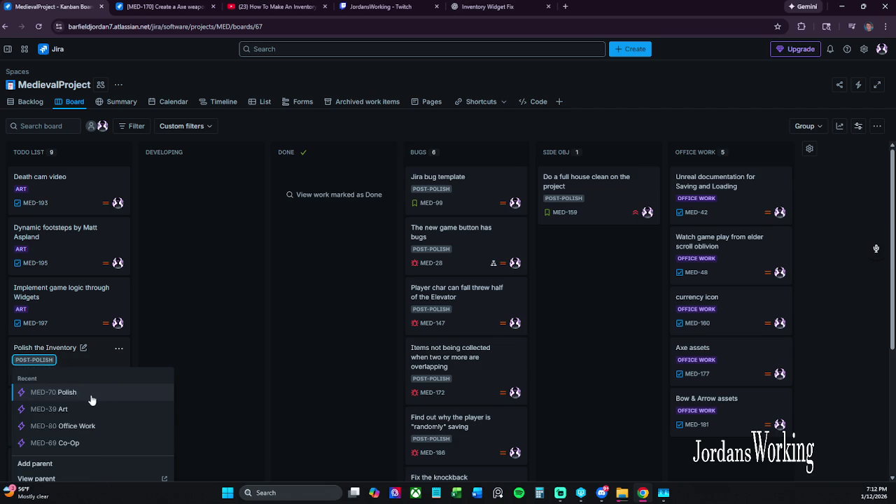
pyautogui.scroll(-1, 86, 426)
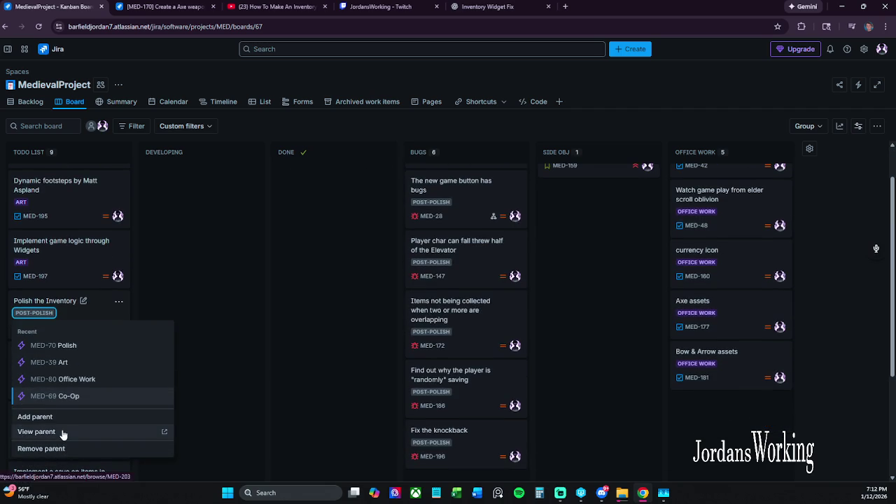
# - Open the card's parent epic Post-Polish (MED-203) and review its child work items
pyautogui.click(62, 432)
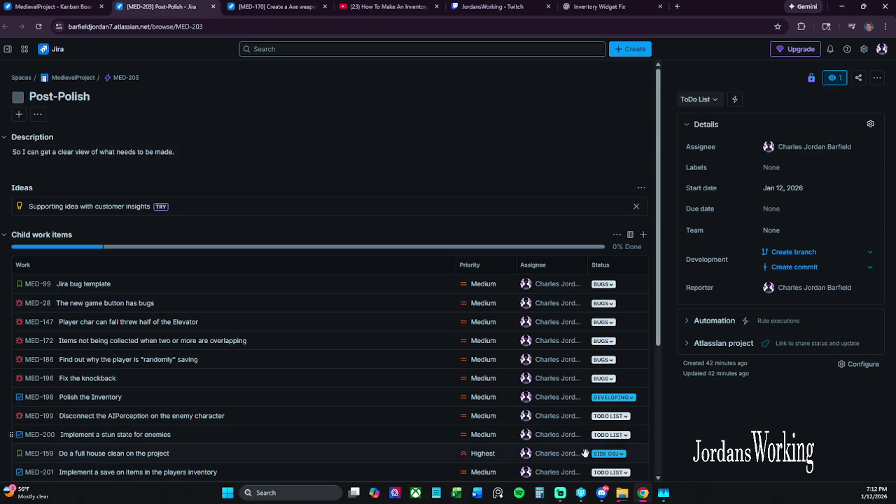
pyautogui.scroll(-3, 466, 321)
pyautogui.scroll(3, 477, 347)
pyautogui.scroll(-3, 337, 211)
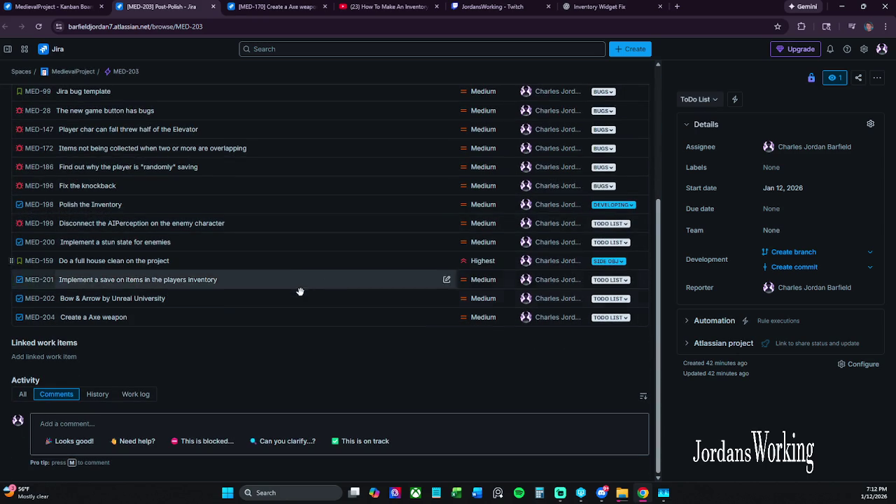
pyautogui.scroll(3, 281, 350)
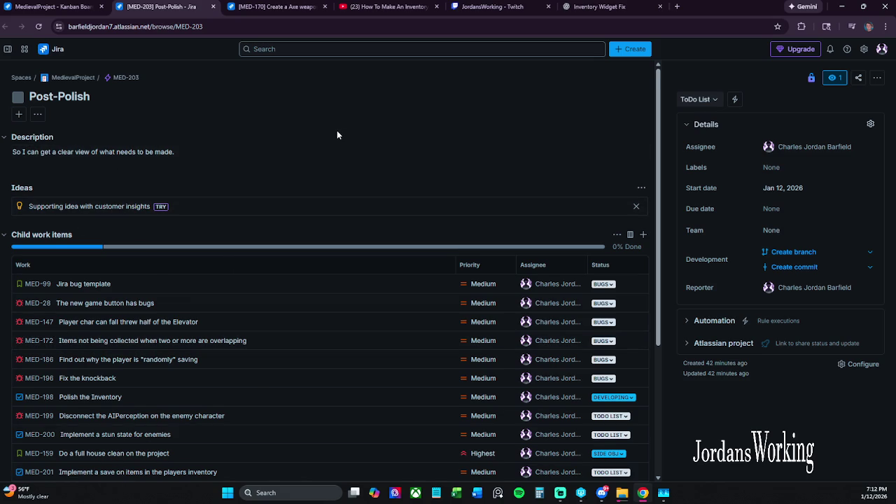
# - Check the epic's add and more-actions menus, set its status to Developing, and return to the board
pyautogui.click(19, 114)
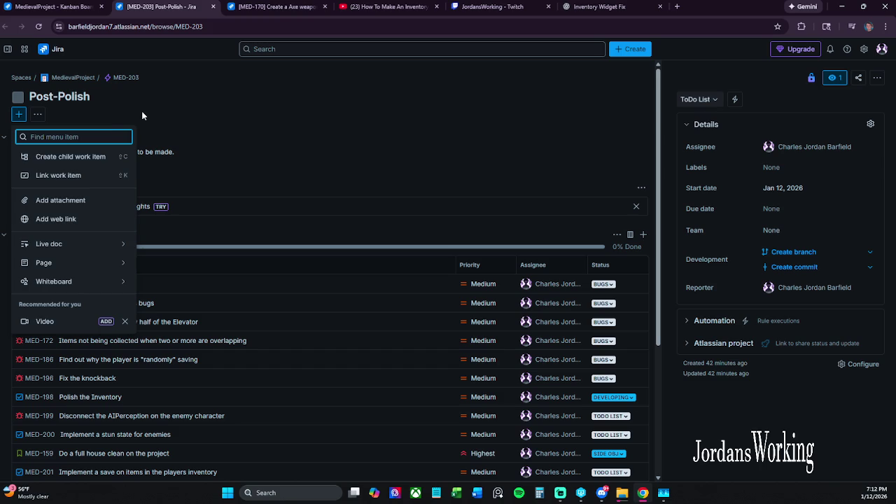
pyautogui.click(39, 115)
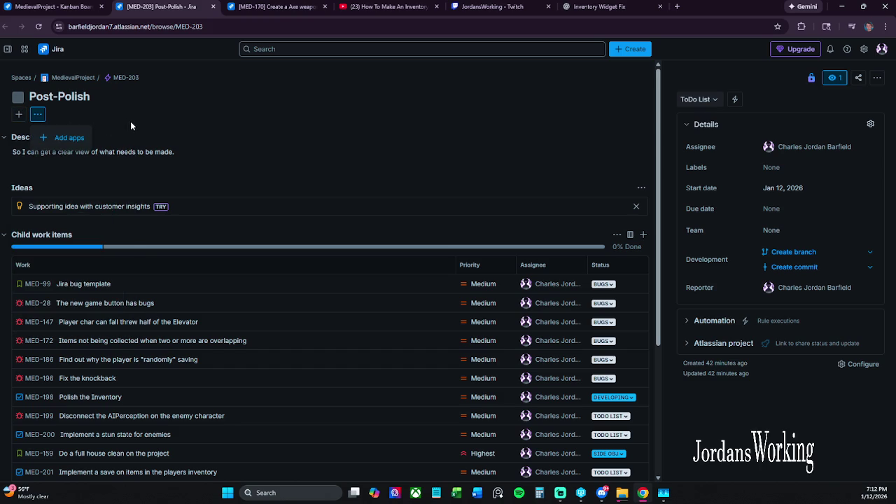
pyautogui.click(706, 101)
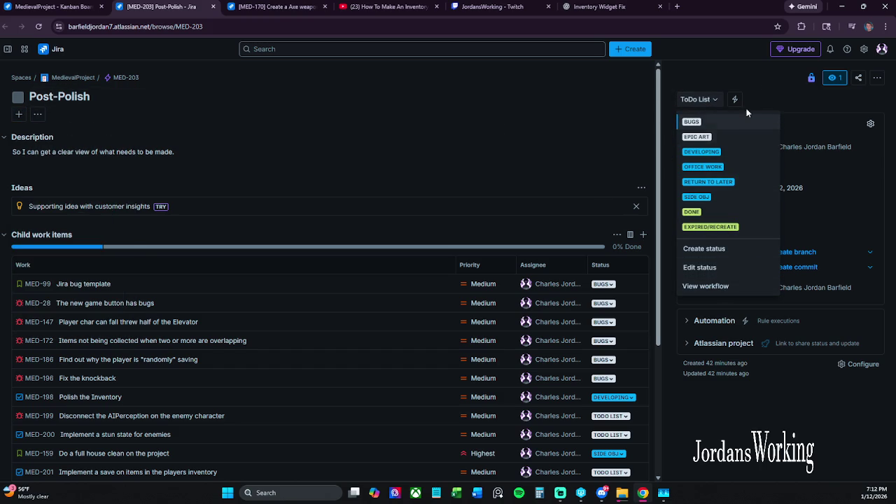
pyautogui.click(724, 153)
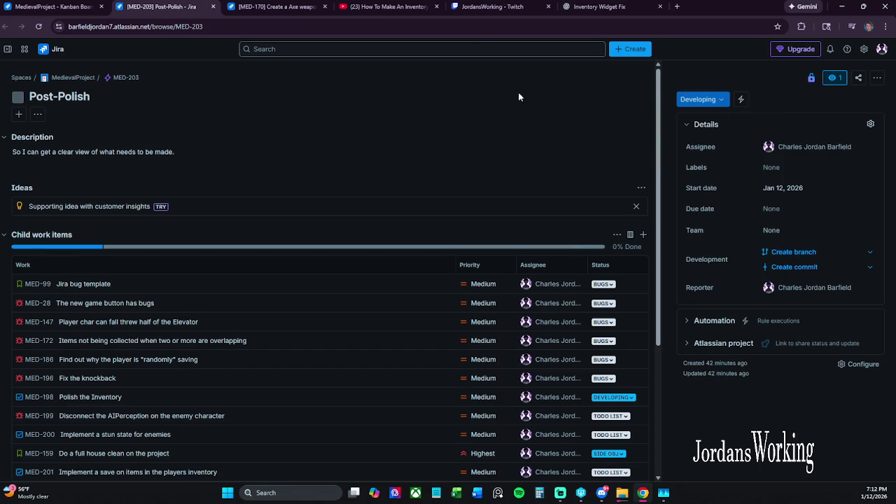
pyautogui.click(53, 6)
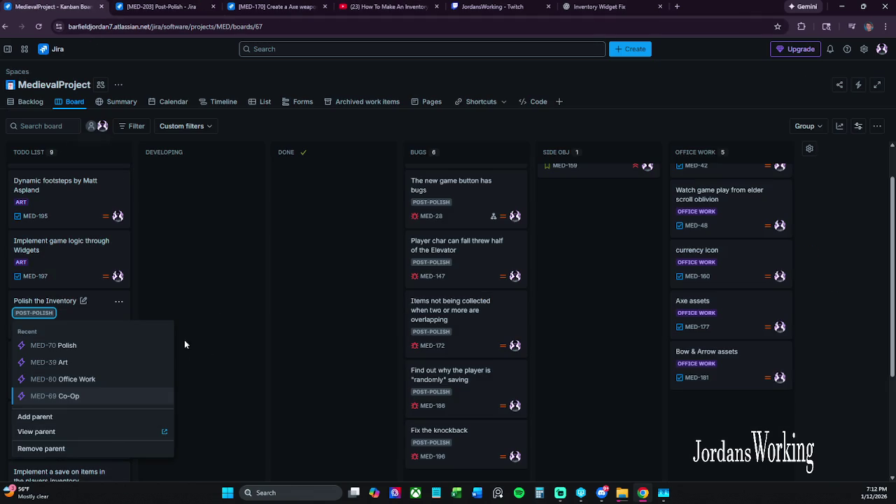
pyautogui.click(185, 284)
pyautogui.click(39, 27)
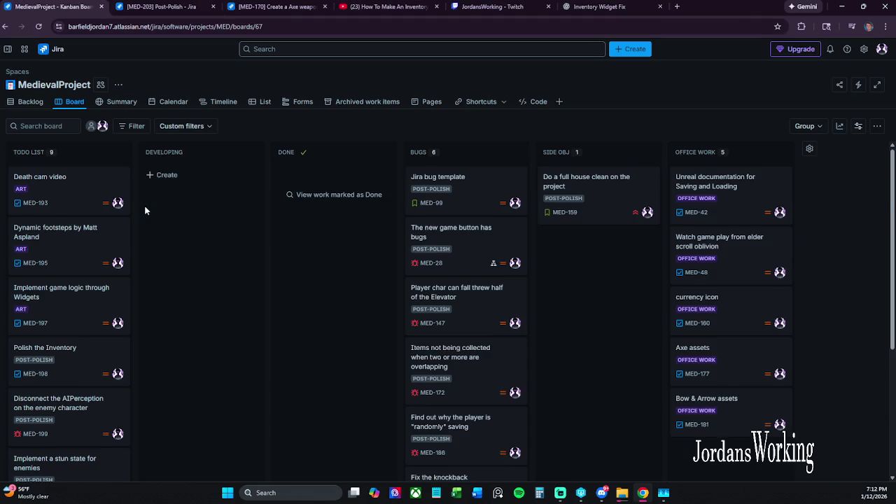
pyautogui.scroll(-2, 154, 228)
pyautogui.click(69, 367)
pyautogui.press('j')
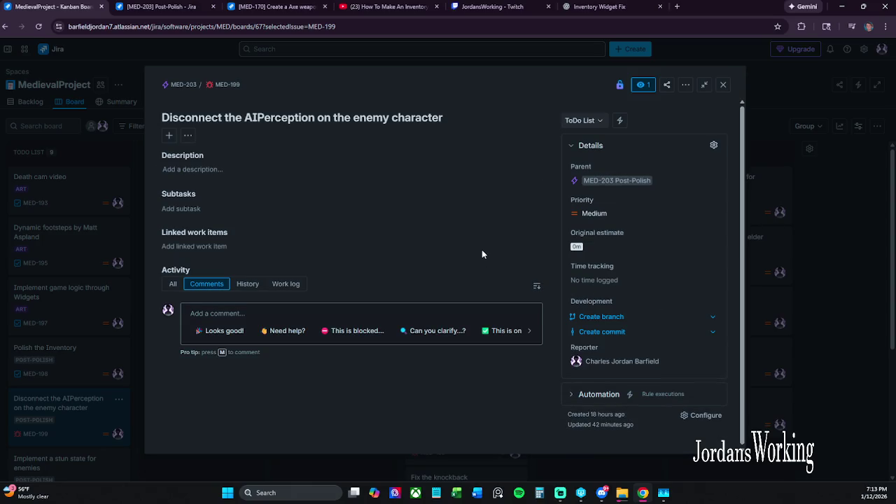
pyautogui.click(721, 87)
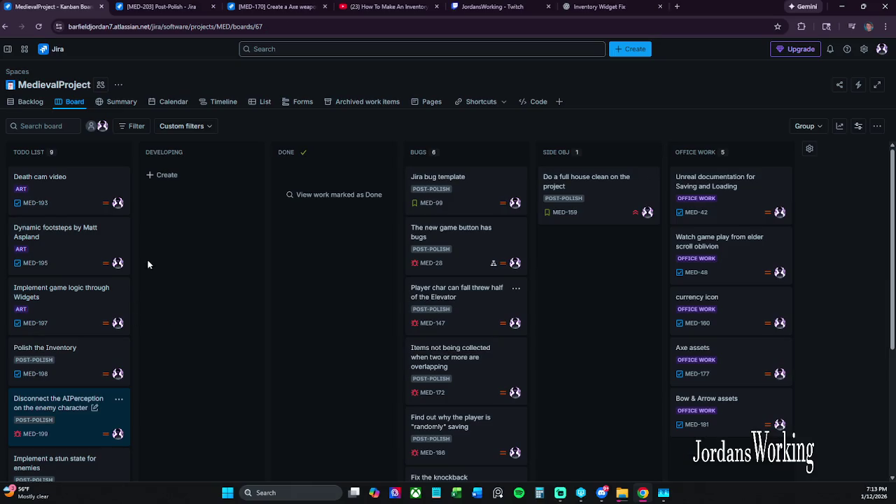
pyautogui.click(39, 26)
pyautogui.moveTo(102, 379)
pyautogui.mouseDown()
pyautogui.moveTo(168, 322)
pyautogui.moveTo(176, 168)
pyautogui.mouseUp()
# - Drop Polish the Inventory into DEVELOPING and start a new parent epic with status ToDo List
pyautogui.moveTo(63, 376); pyautogui.dragTo(181, 168)
pyautogui.click(44, 363)
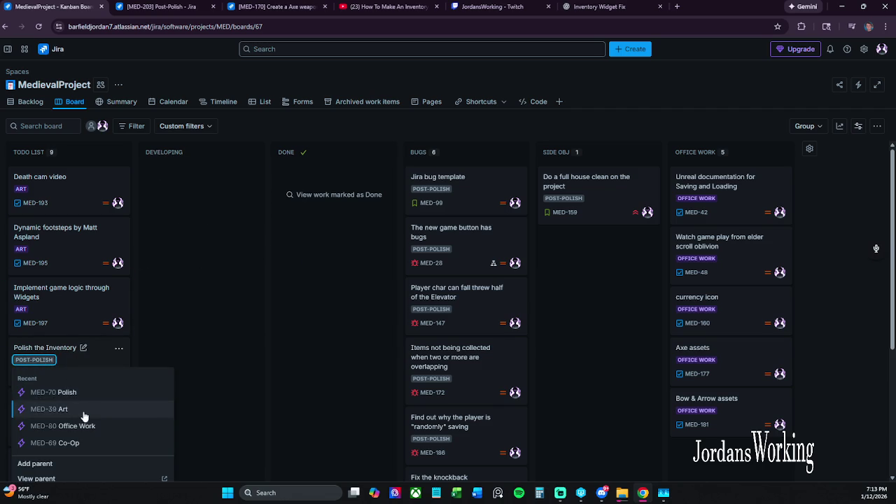
pyautogui.click(61, 464)
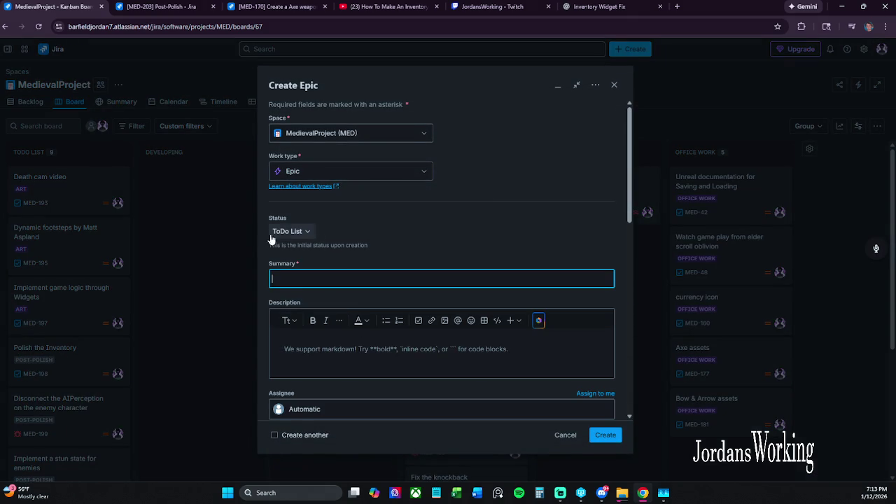
pyautogui.click(308, 232)
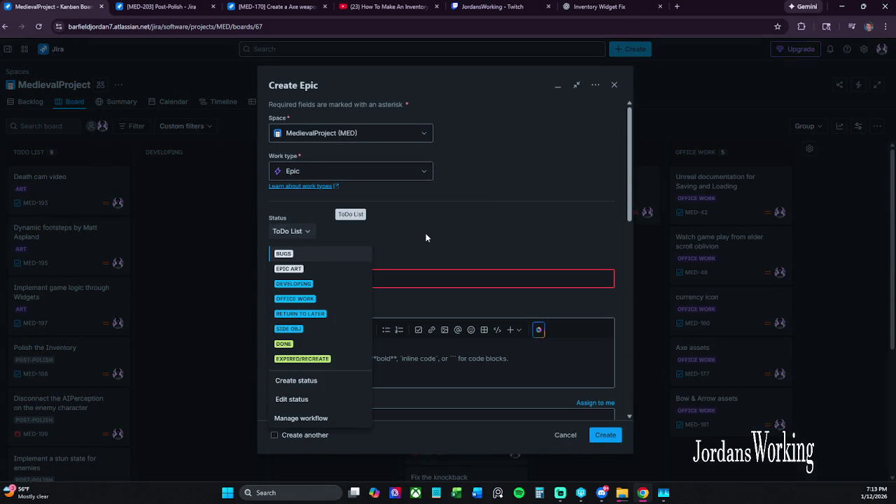
pyautogui.click(451, 208)
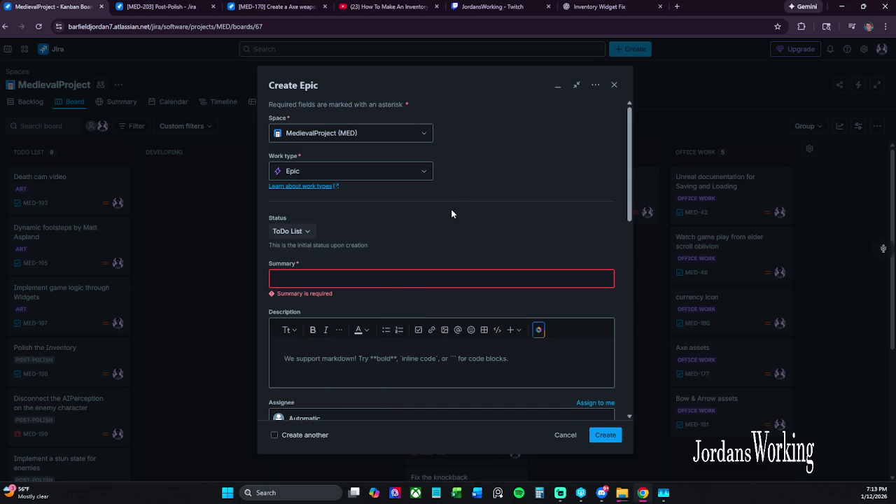
# - Enter Polish1 as the new epic's summary and bring up the assignee choices
pyautogui.click(310, 281)
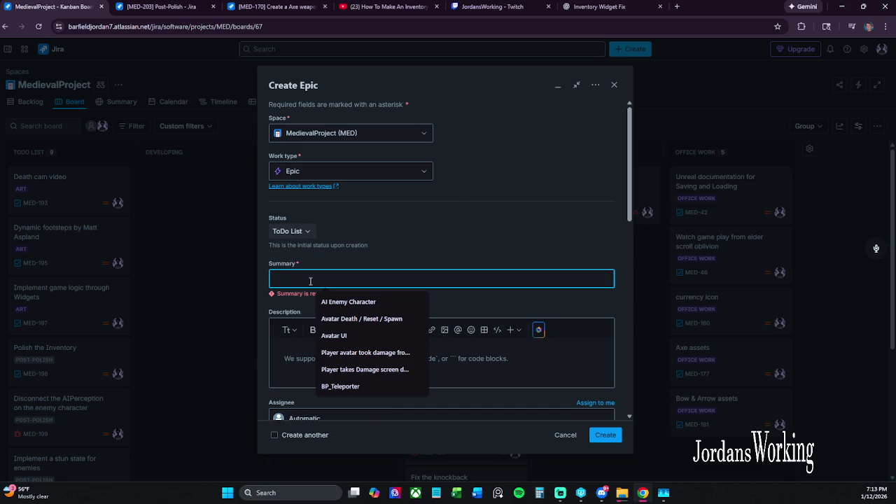
pyautogui.write('Polsi')
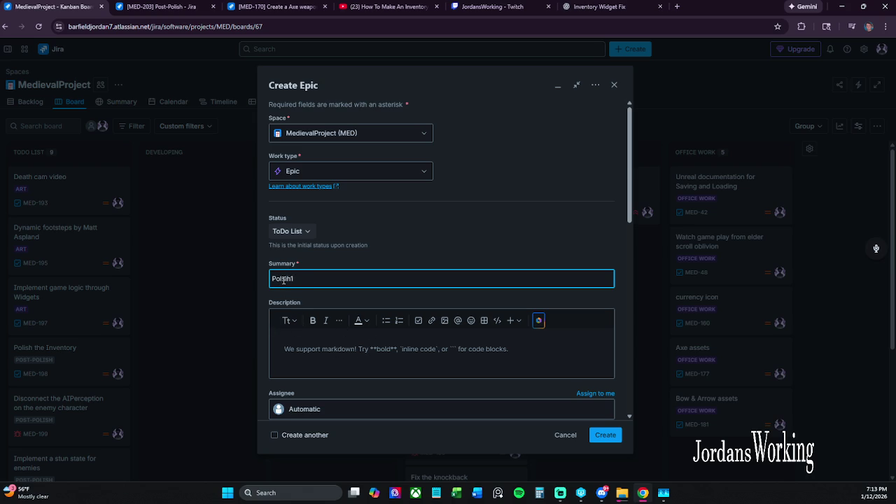
pyautogui.write('i')
pyautogui.press('BackSpace')
pyautogui.scroll(-3, 420, 350)
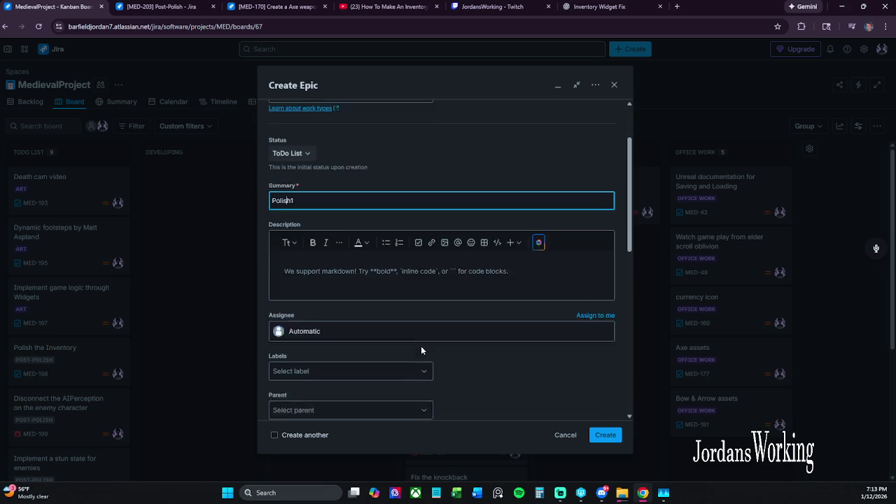
pyautogui.click(344, 316)
# - Look through the epic's parent options without choosing one, and set the start date to 1/12/2026
pyautogui.click(355, 364)
pyautogui.scroll(-3, 350, 365)
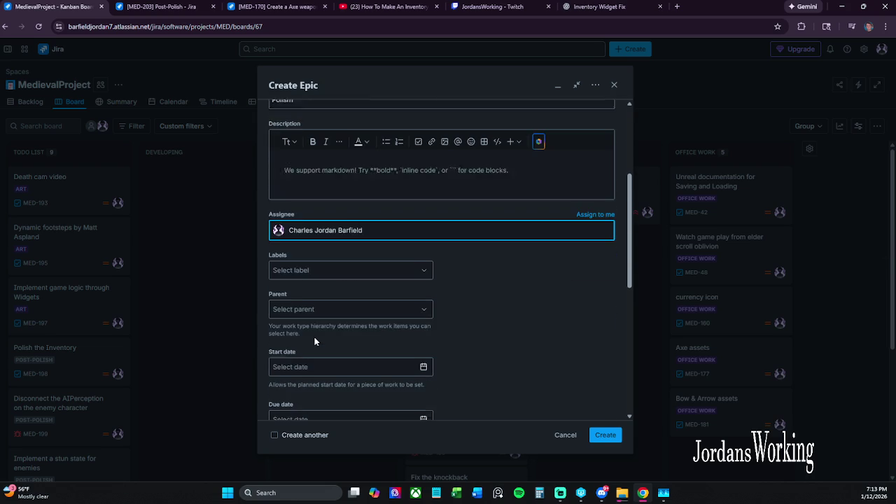
pyautogui.click(361, 305)
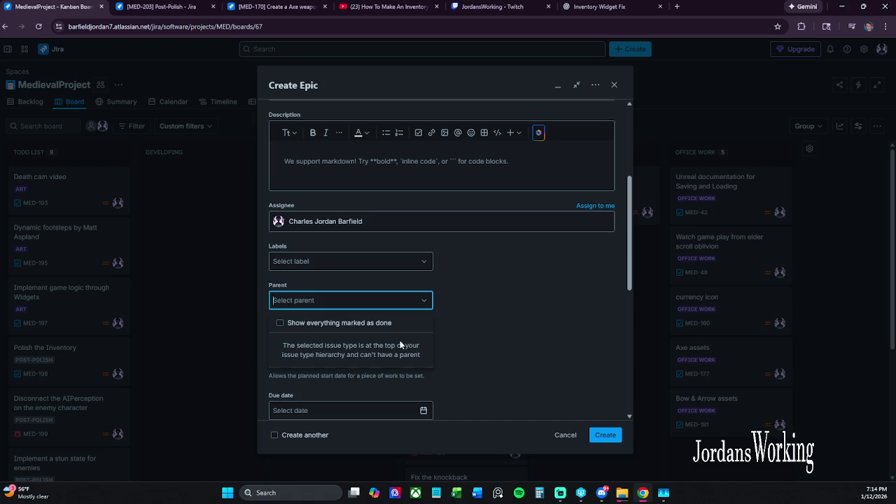
pyautogui.click(451, 338)
pyautogui.click(361, 301)
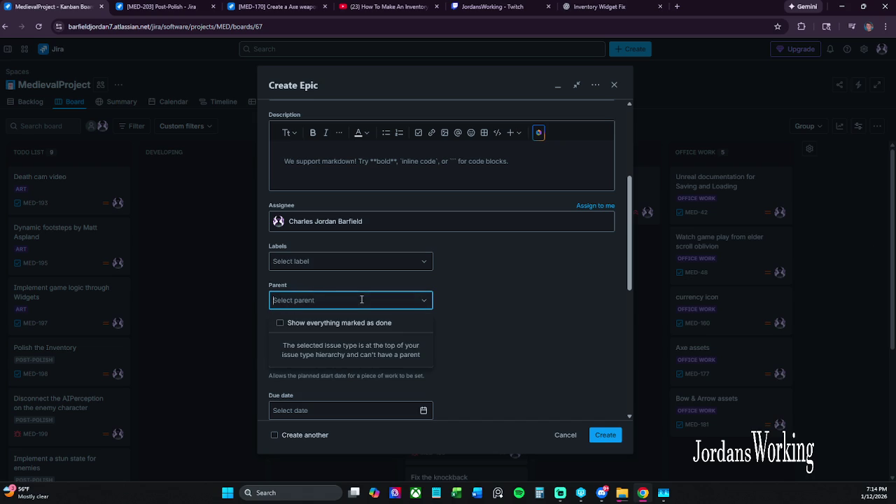
pyautogui.click(474, 304)
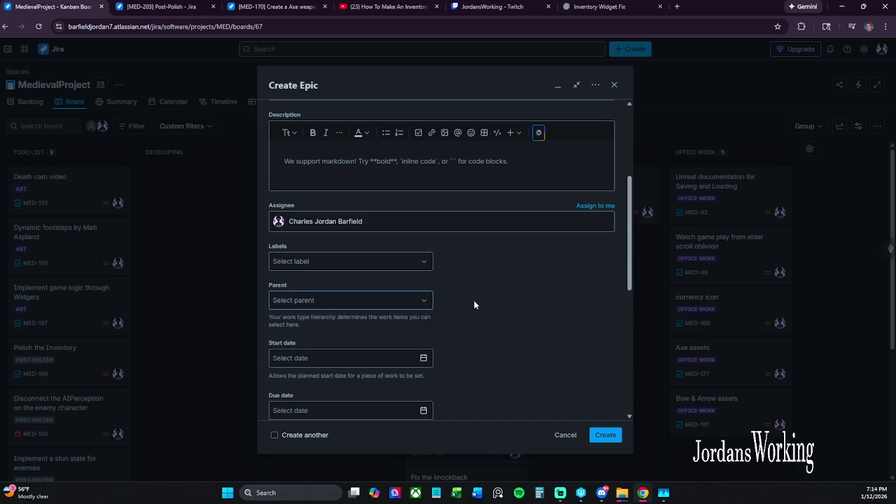
pyautogui.click(327, 360)
pyautogui.click(306, 285)
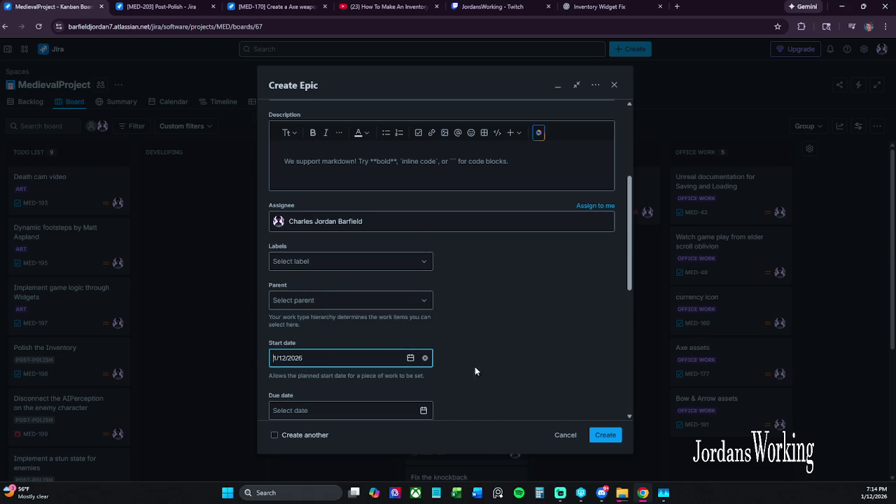
# - Keep the link type as blocks and leave the impediment flag cleared
pyautogui.scroll(-3, 497, 363)
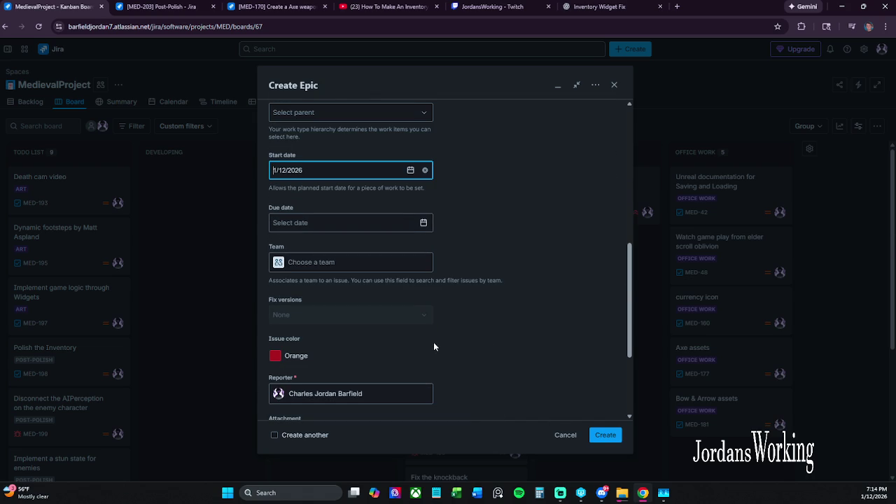
pyautogui.scroll(-2, 434, 345)
pyautogui.scroll(-1, 438, 346)
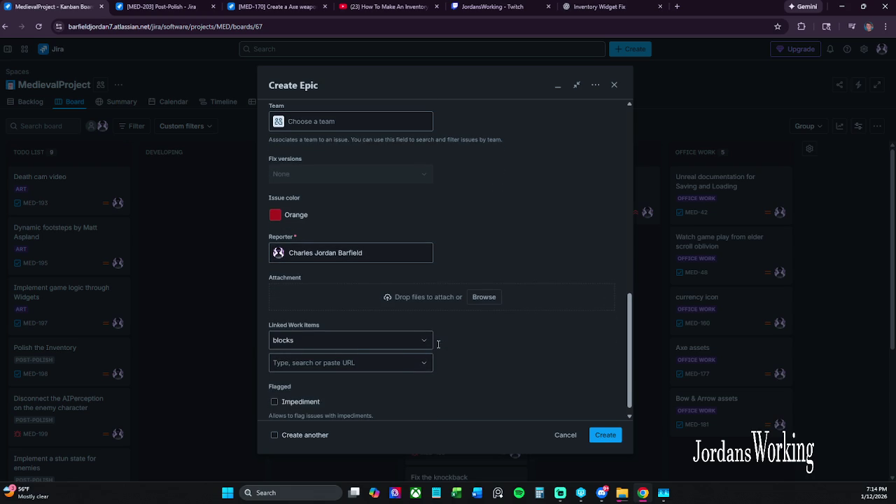
pyautogui.scroll(-1, 348, 338)
pyautogui.click(355, 332)
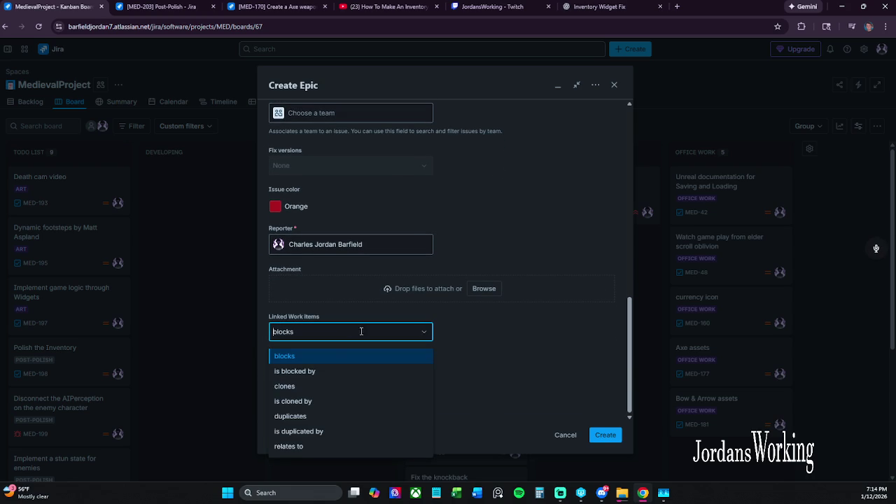
pyautogui.click(514, 360)
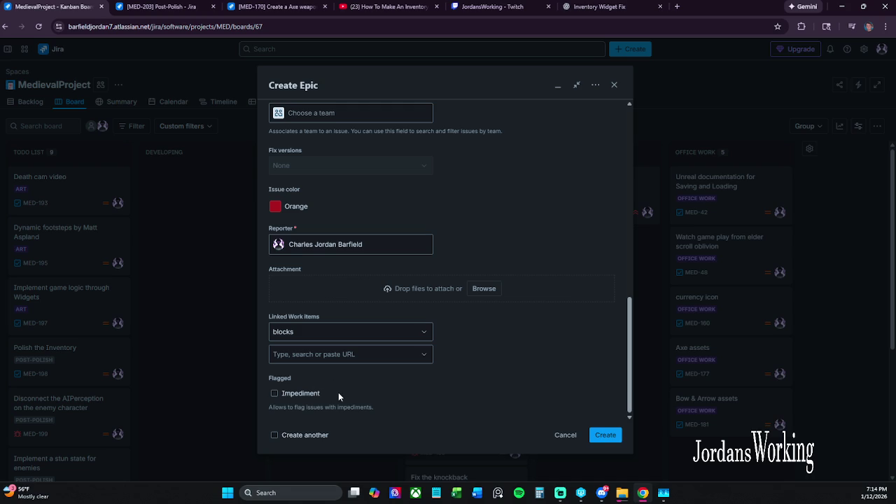
pyautogui.click(297, 394)
pyautogui.press('space')
# - Change the Polish1 epic's issue colour to Blue, dismissing the parent and label suggestions
pyautogui.scroll(4, 465, 283)
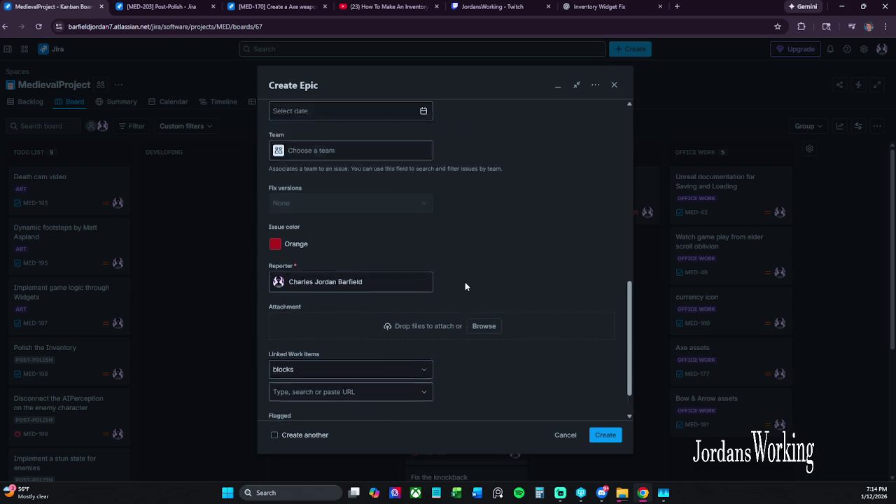
pyautogui.click(277, 348)
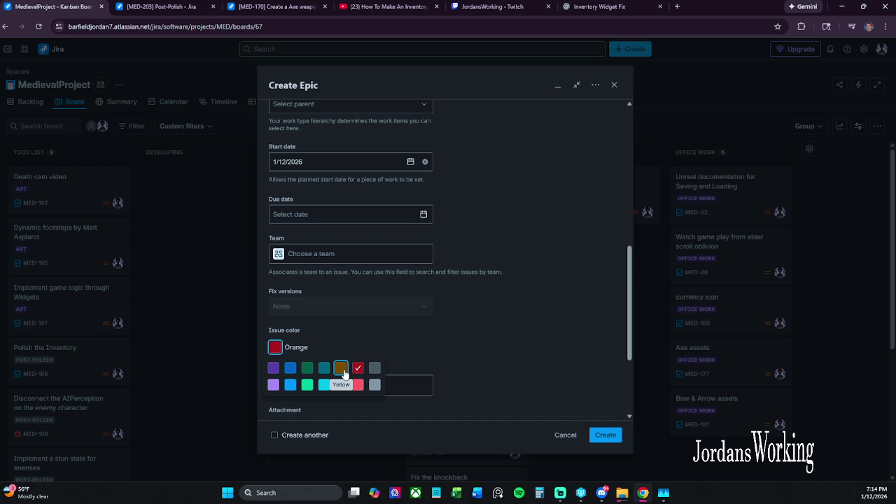
pyautogui.click(290, 368)
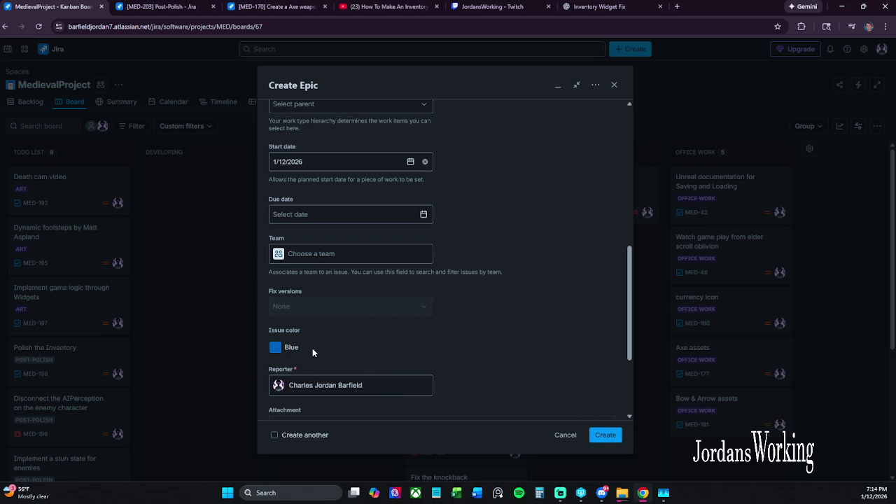
pyautogui.scroll(2, 357, 344)
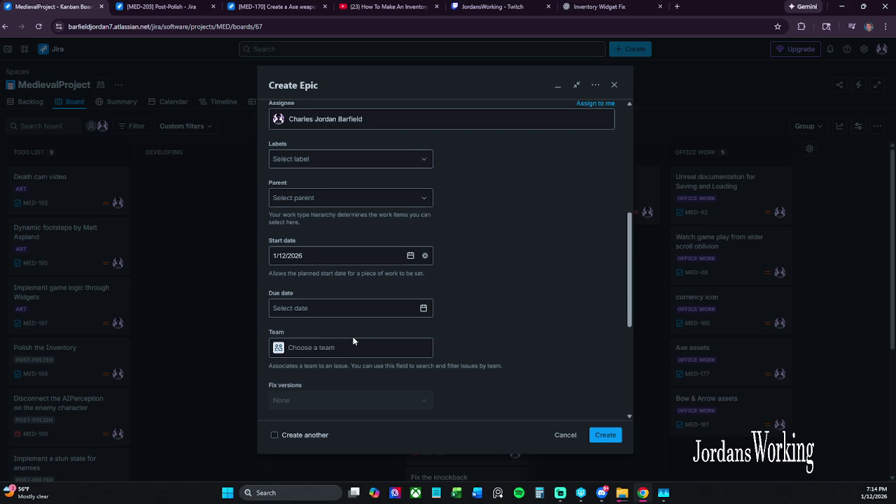
pyautogui.scroll(3, 354, 341)
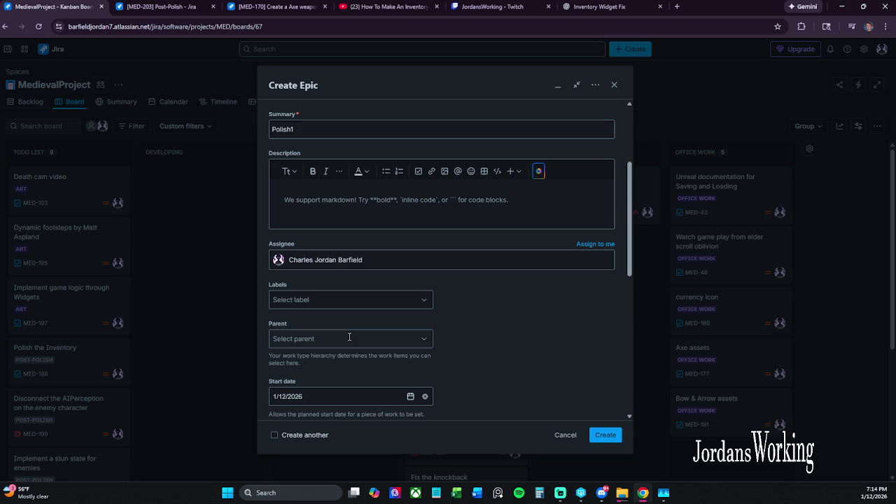
pyautogui.click(349, 337)
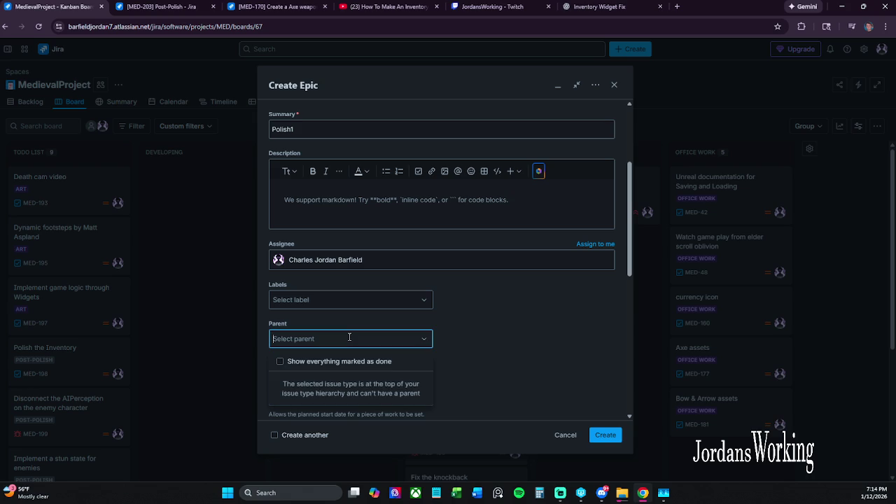
pyautogui.click(353, 299)
pyautogui.click(507, 318)
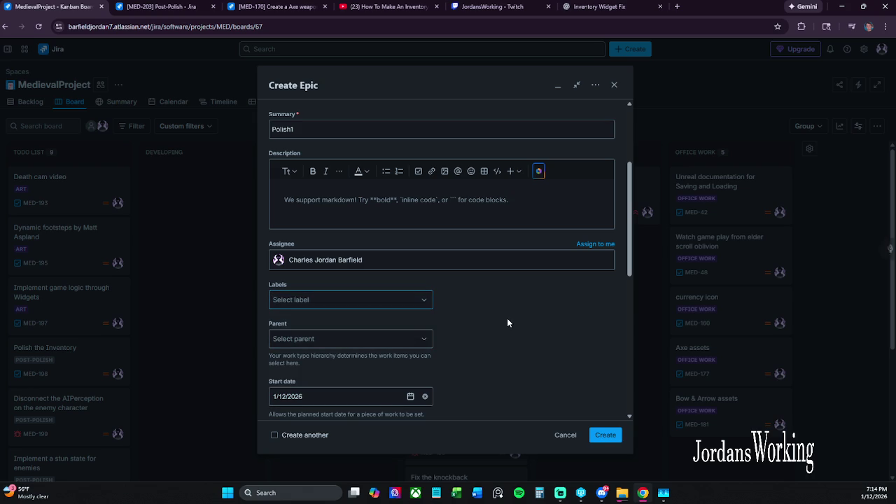
pyautogui.scroll(3, 420, 320)
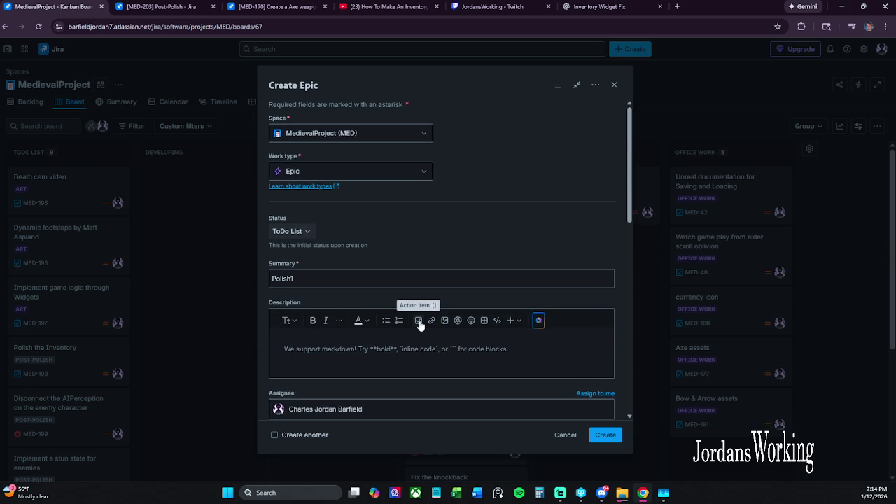
# - Set the Polish1 epic's status to Developing, create it as MED-205, and reload the board
pyautogui.click(300, 231)
pyautogui.click(323, 284)
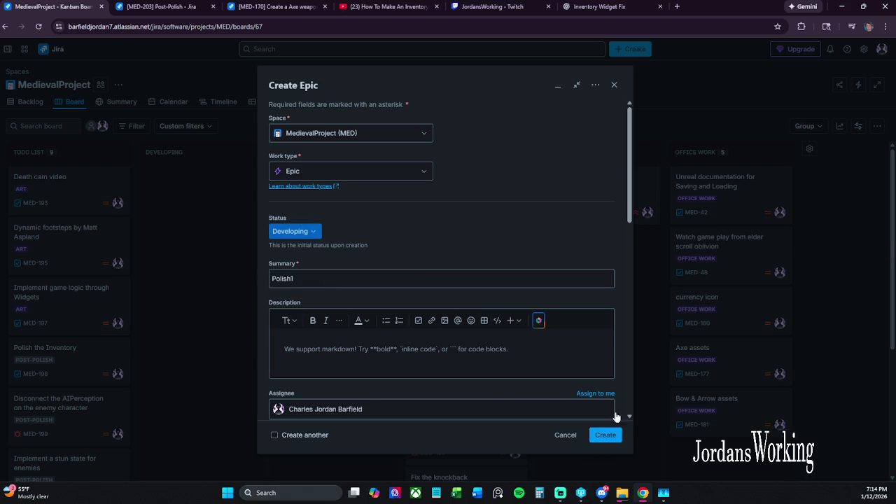
pyautogui.click(611, 435)
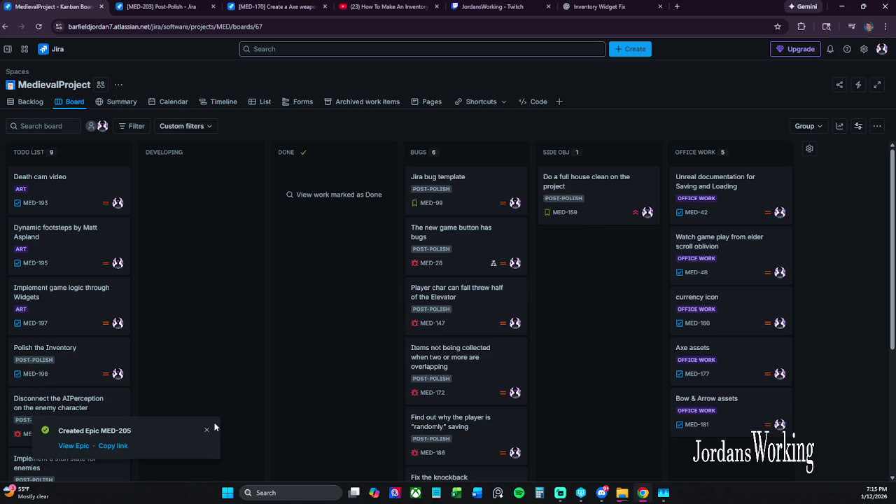
pyautogui.click(207, 431)
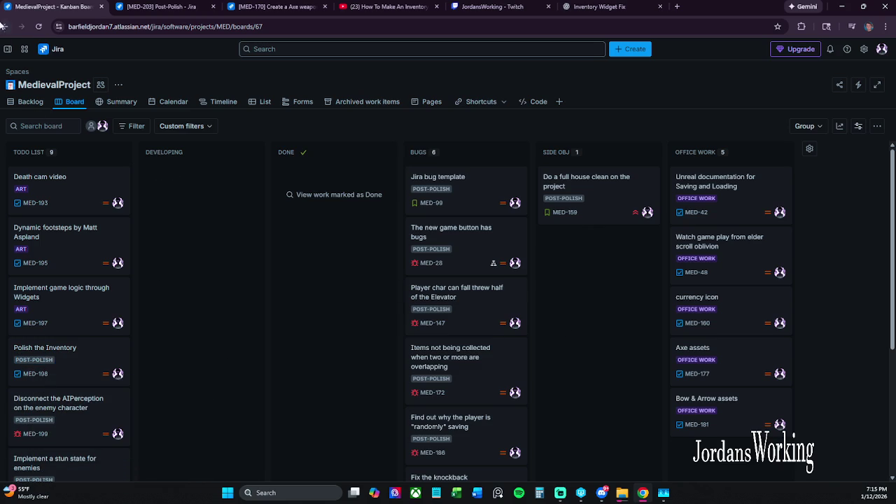
pyautogui.click(37, 28)
# - Open Polish the Inventory (MED-198), browse the epic list for its parent, and go to the Post-Polish epic page
pyautogui.click(44, 360)
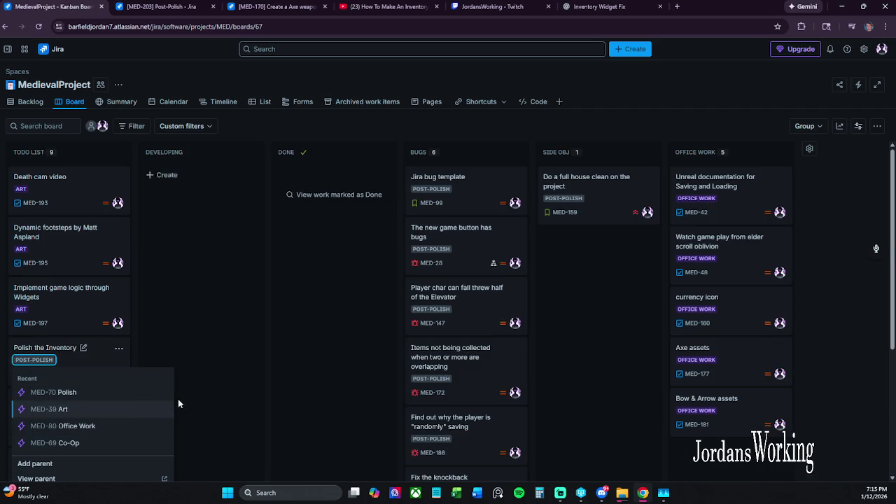
pyautogui.click(180, 344)
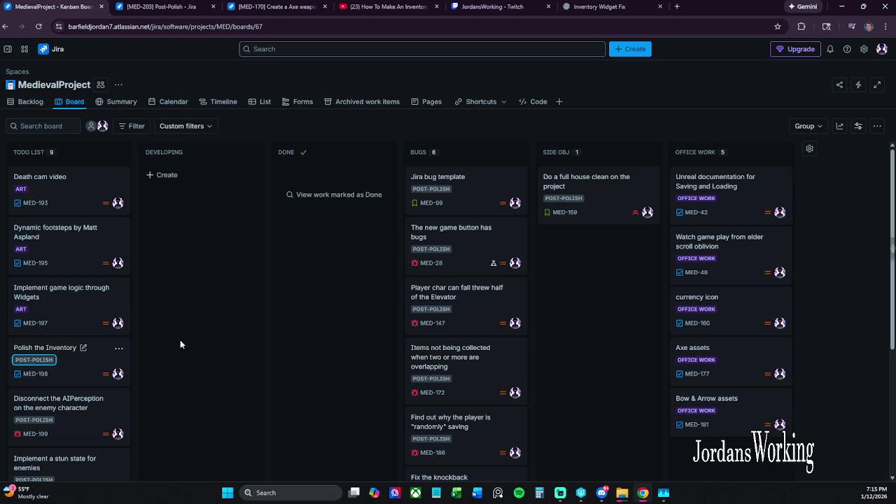
pyautogui.click(98, 368)
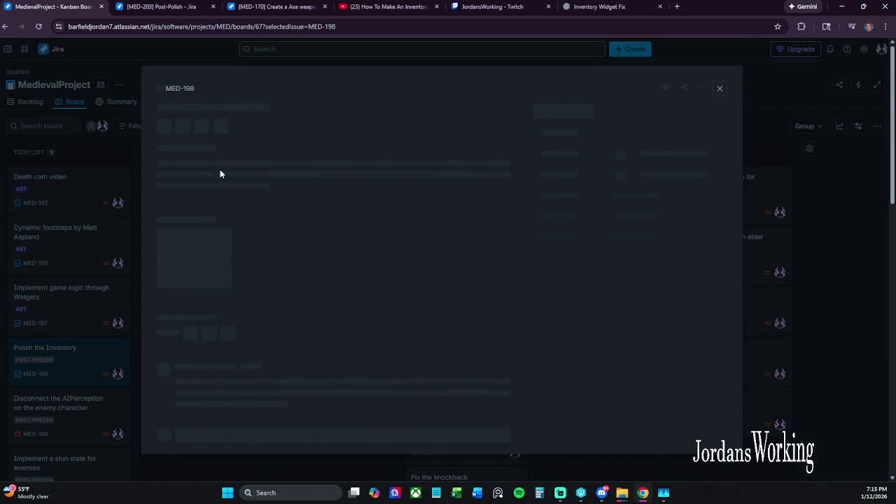
pyautogui.click(165, 85)
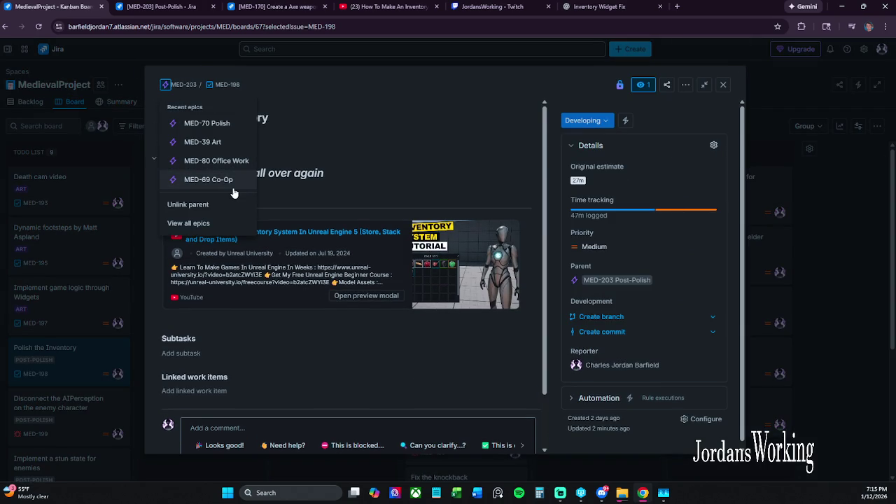
pyautogui.click(214, 225)
pyautogui.click(375, 147)
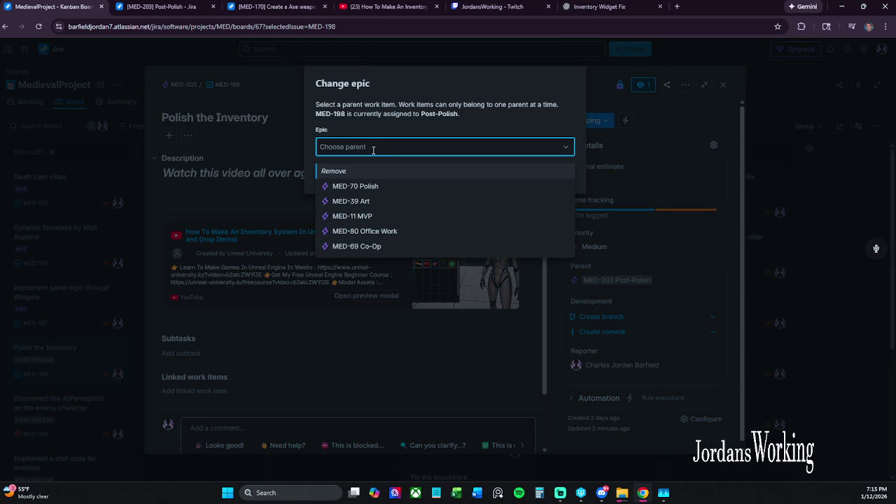
pyautogui.click(147, 5)
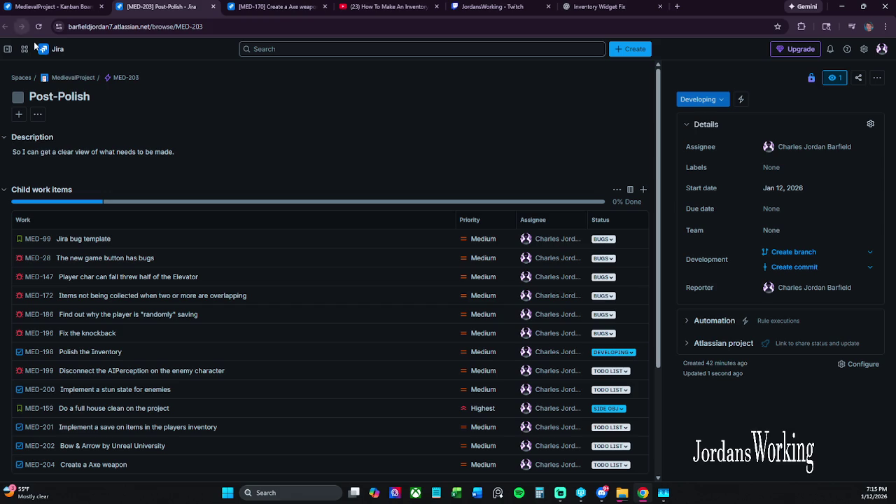
# - Browse Post-Polish's work type options and settings, then return to the MedievalProject board
pyautogui.click(106, 79)
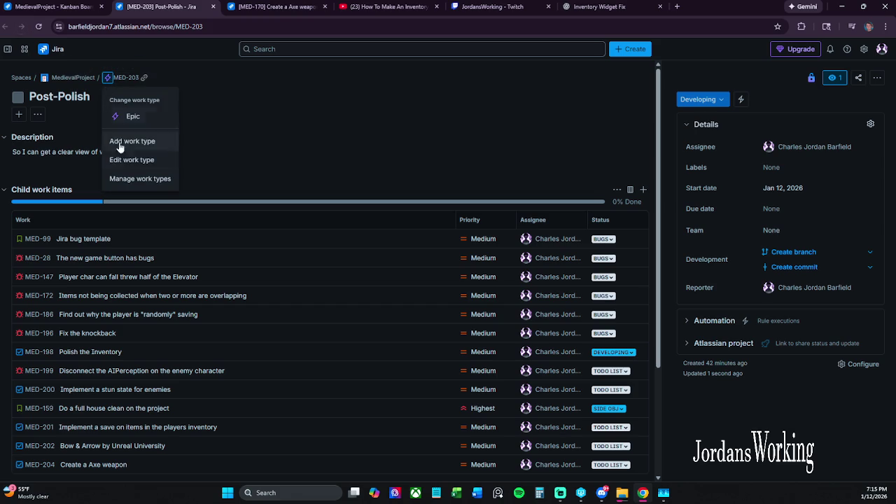
pyautogui.click(172, 60)
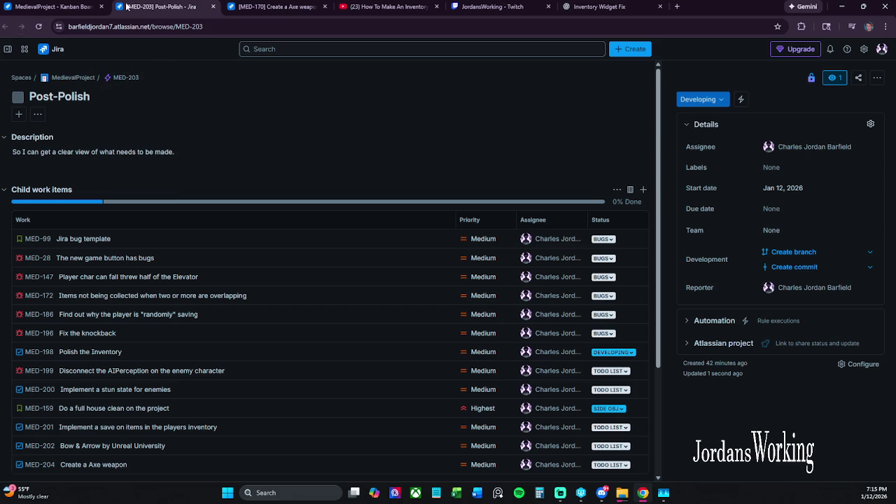
pyautogui.click(106, 78)
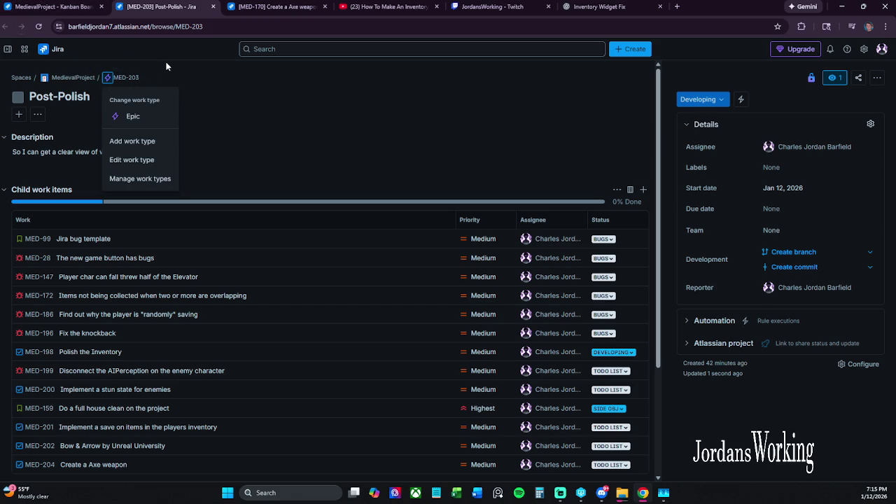
pyautogui.click(161, 180)
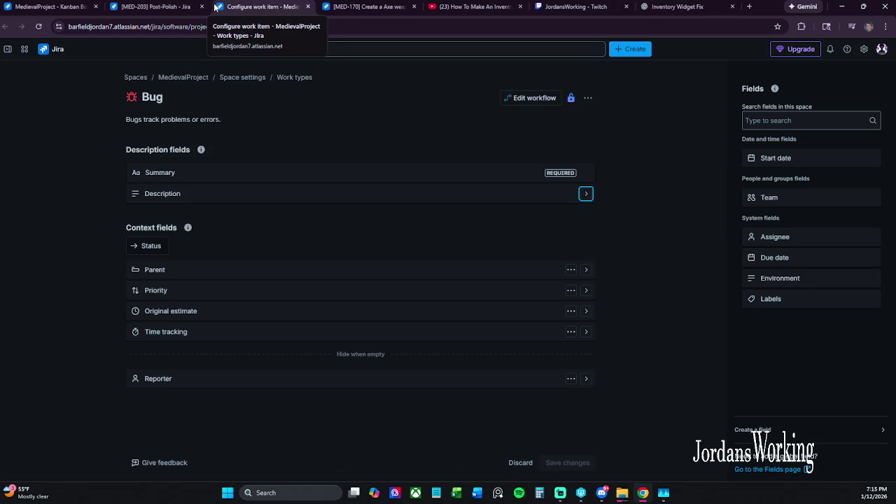
pyautogui.click(306, 7)
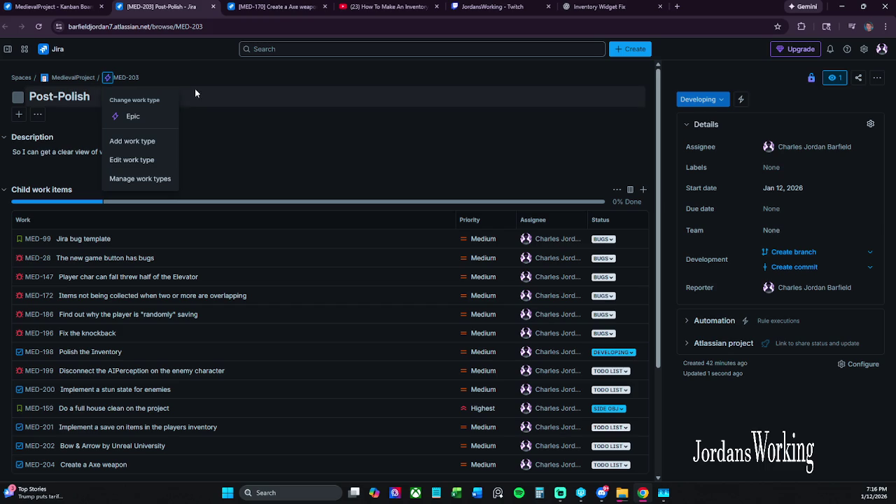
pyautogui.click(195, 88)
pyautogui.click(73, 78)
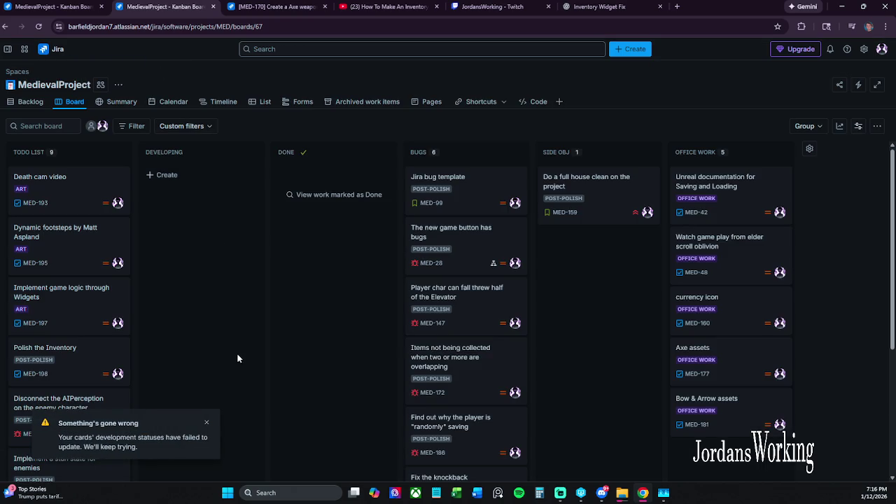
# - Dismiss the error notification and briefly look at the MED-197 card details
pyautogui.click(208, 424)
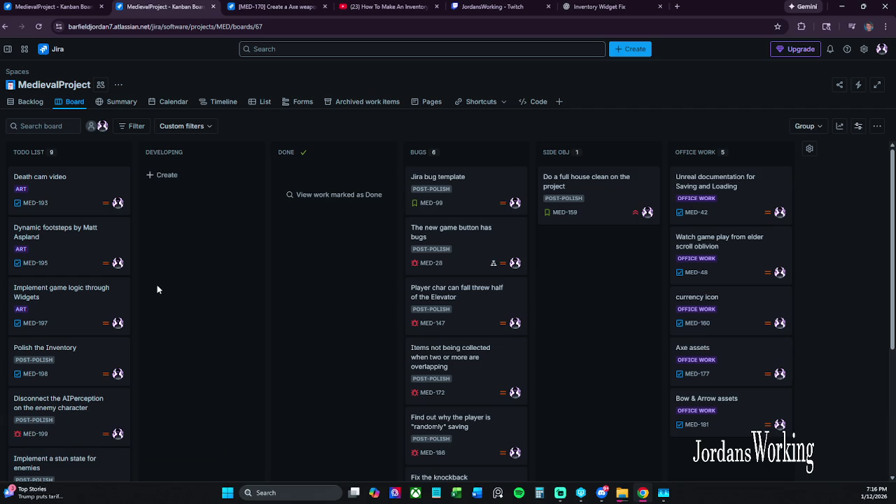
pyautogui.click(77, 312)
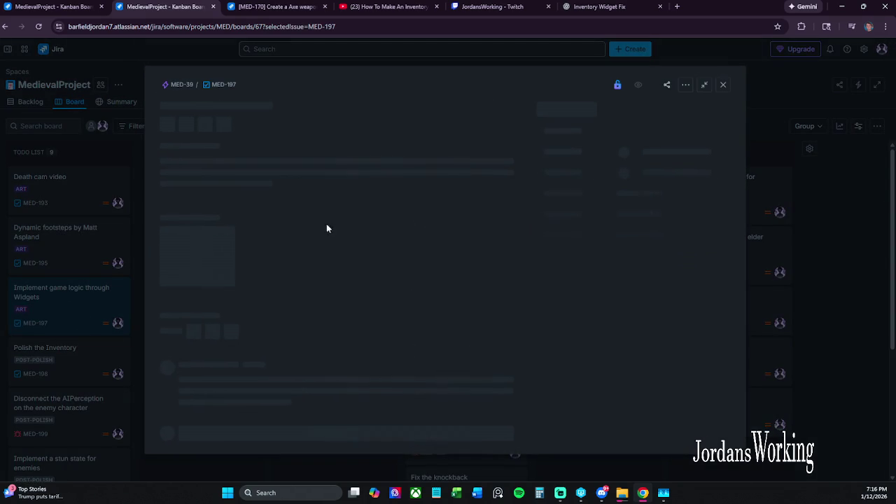
pyautogui.click(780, 88)
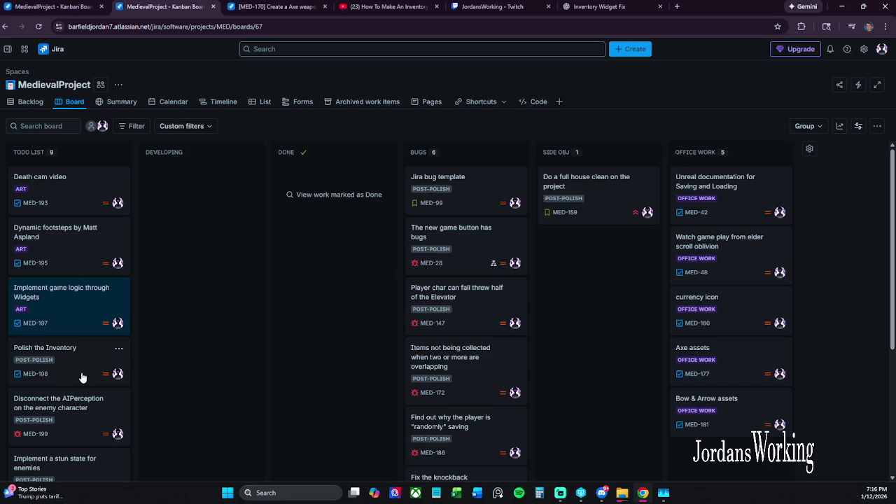
# - Unlink Polish the Inventory (MED-198) from its Post-Polish parent epic
pyautogui.click(82, 375)
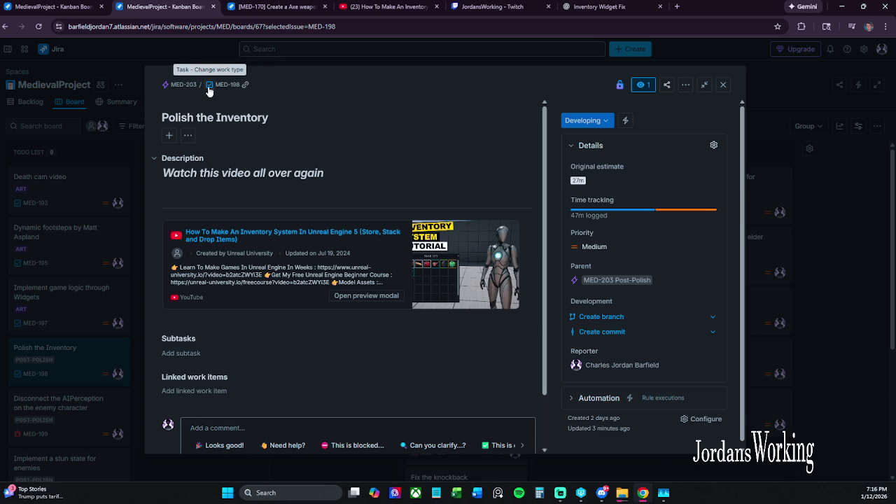
pyautogui.click(165, 85)
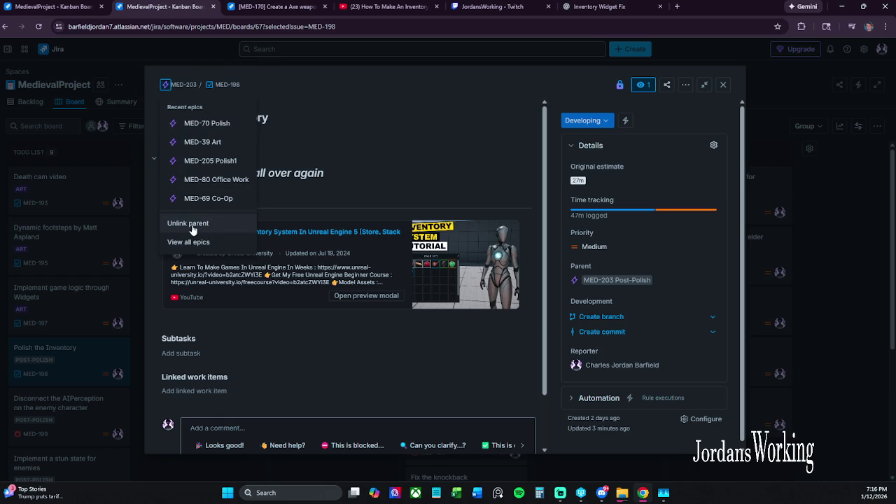
pyautogui.click(193, 224)
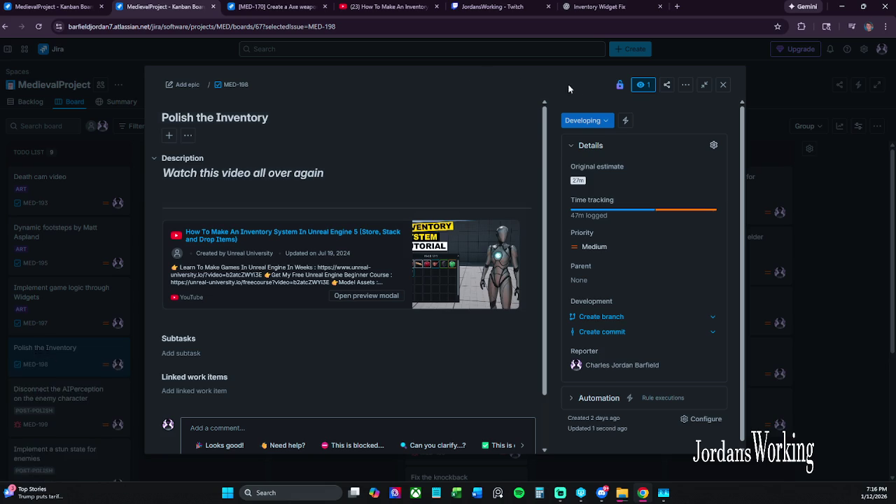
pyautogui.click(723, 85)
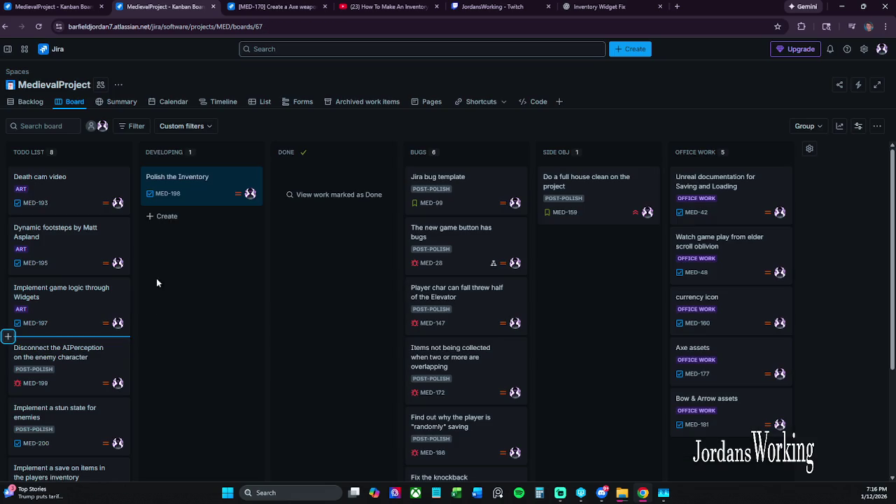
# - After reloading, remove the Post-Polish parent from cards MED-199, MED-200, MED-201 and MED-202
pyautogui.press('F5')
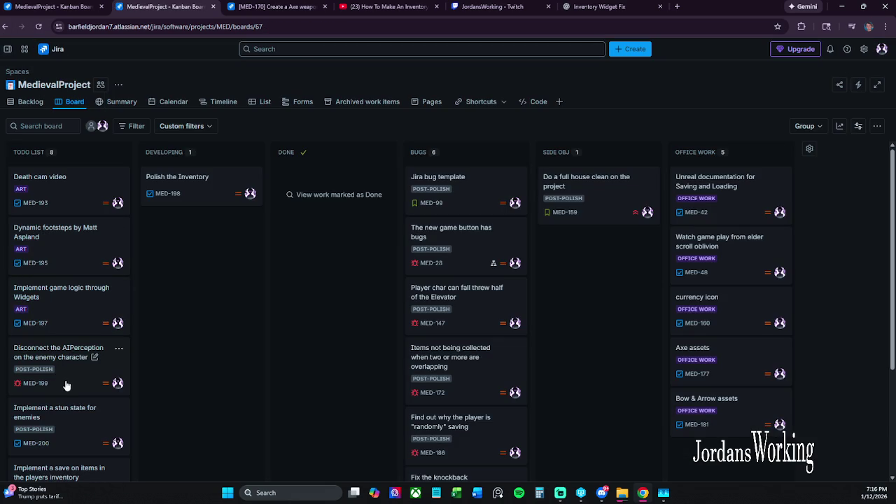
pyautogui.click(40, 370)
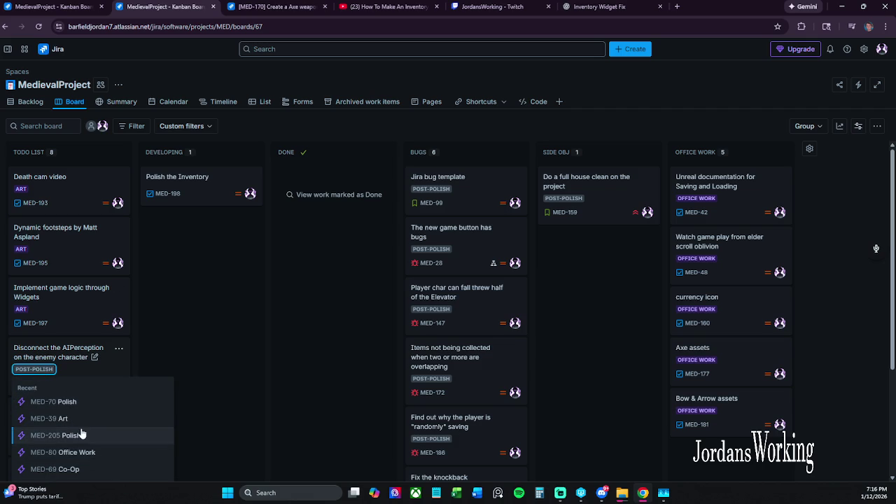
pyautogui.scroll(-2, 225, 413)
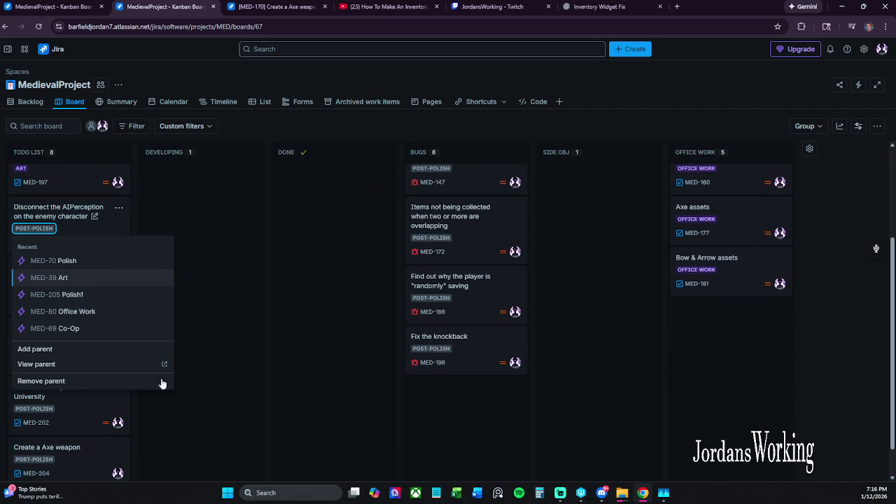
pyautogui.click(62, 381)
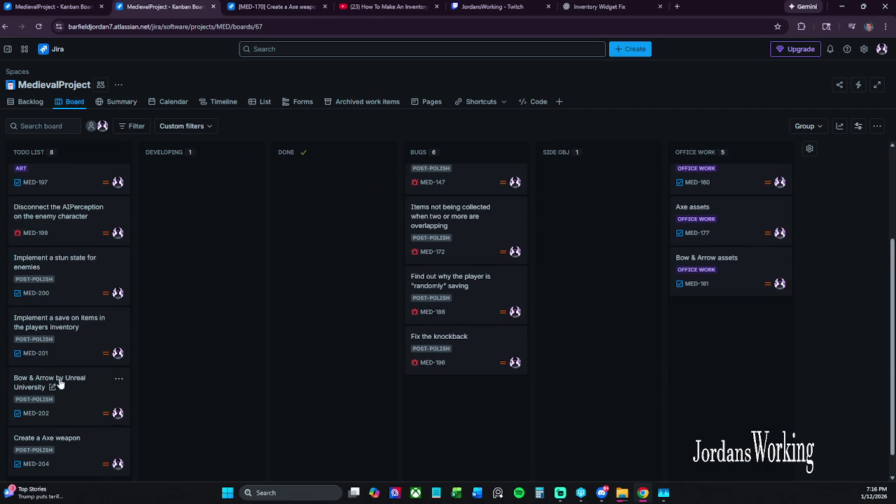
pyautogui.click(41, 281)
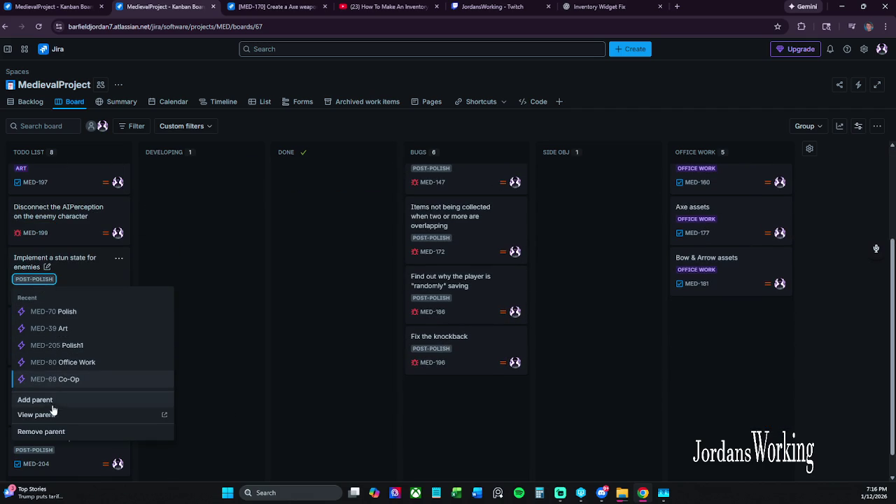
pyautogui.click(56, 432)
pyautogui.click(33, 329)
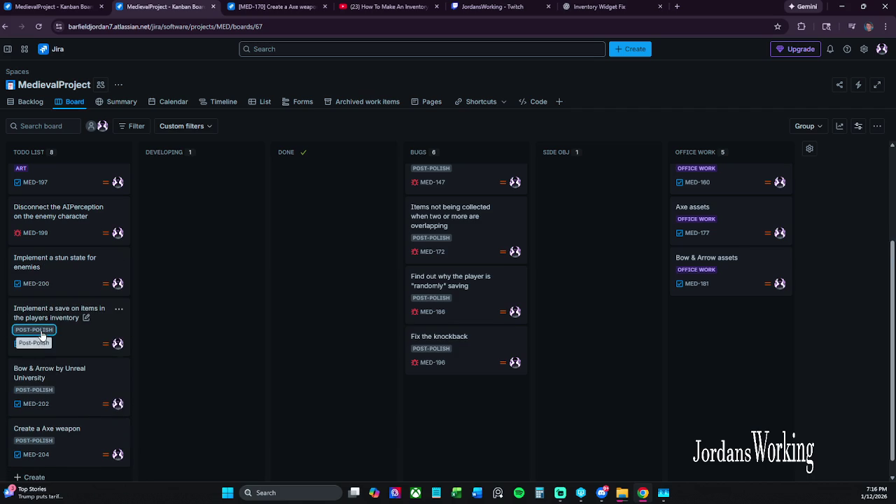
pyautogui.scroll(-1, 59, 459)
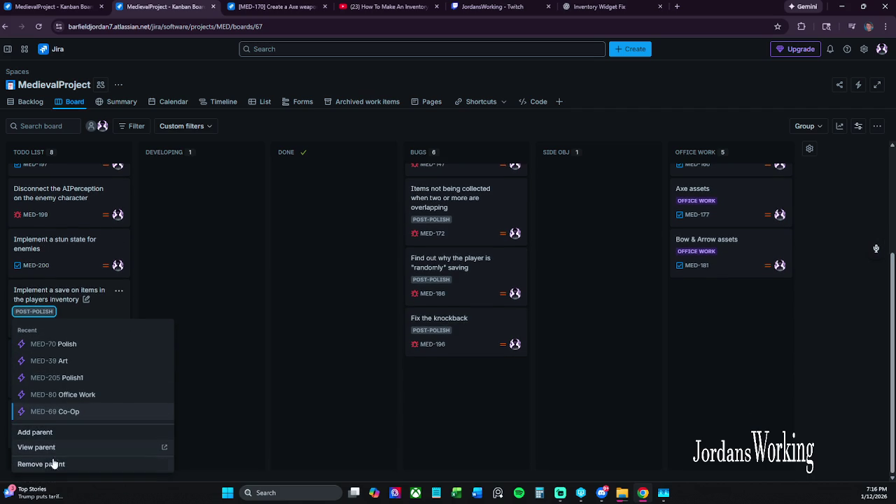
pyautogui.click(59, 464)
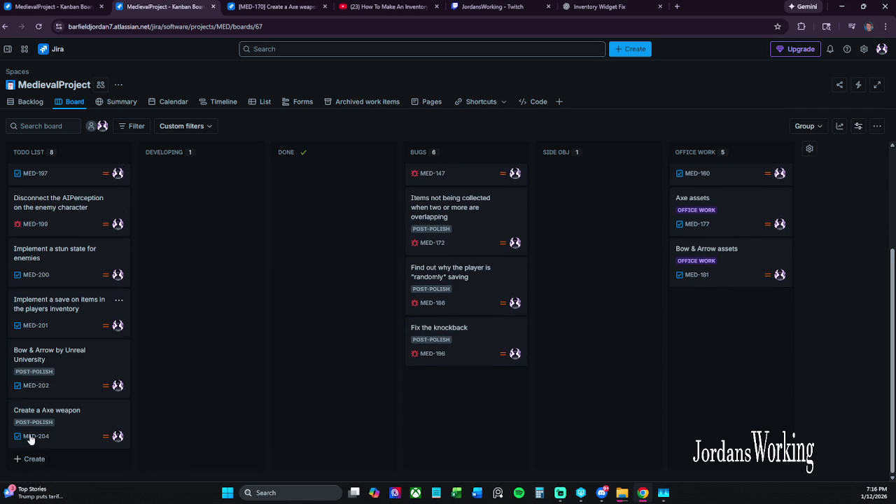
pyautogui.click(39, 374)
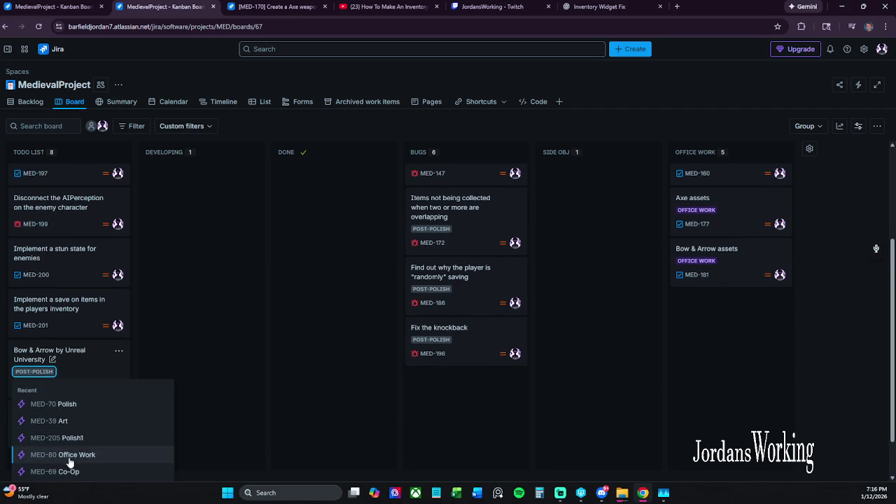
pyautogui.scroll(-1, 236, 420)
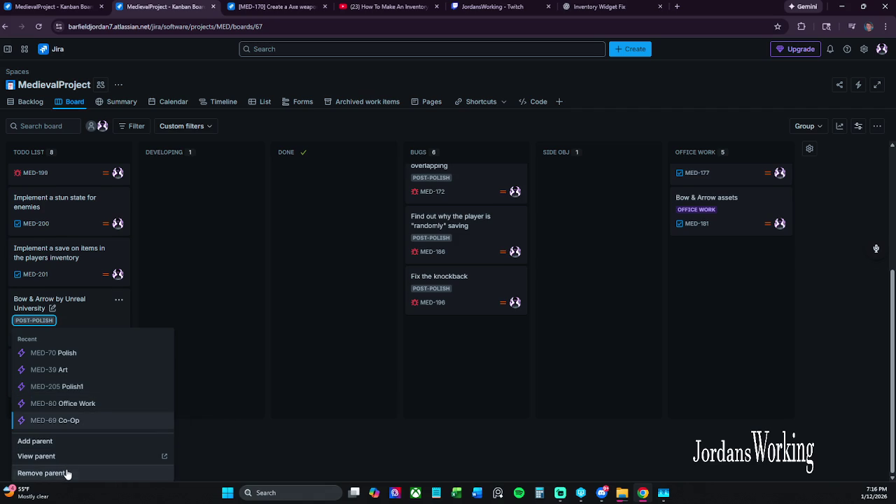
pyautogui.click(67, 474)
# - Unlink Create a Axe weapon (MED-204) from its parent epic and reload the board
pyautogui.click(58, 435)
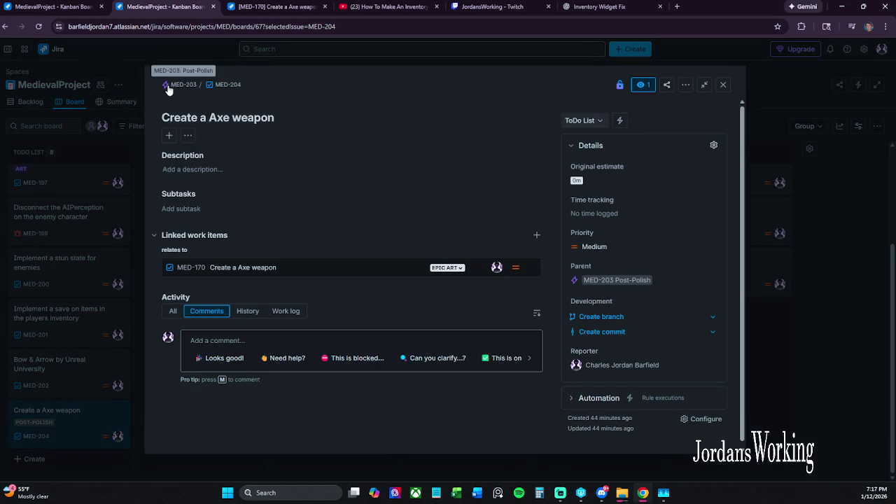
pyautogui.click(166, 85)
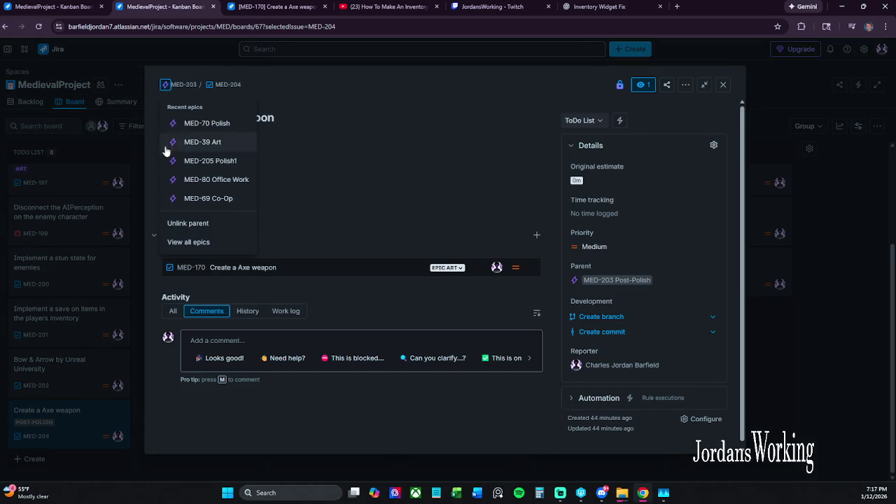
pyautogui.click(205, 223)
pyautogui.click(724, 85)
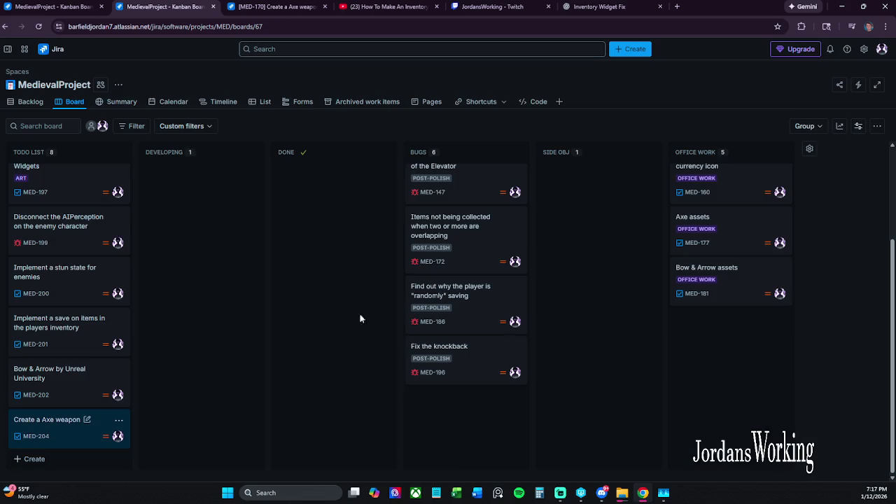
pyautogui.click(38, 27)
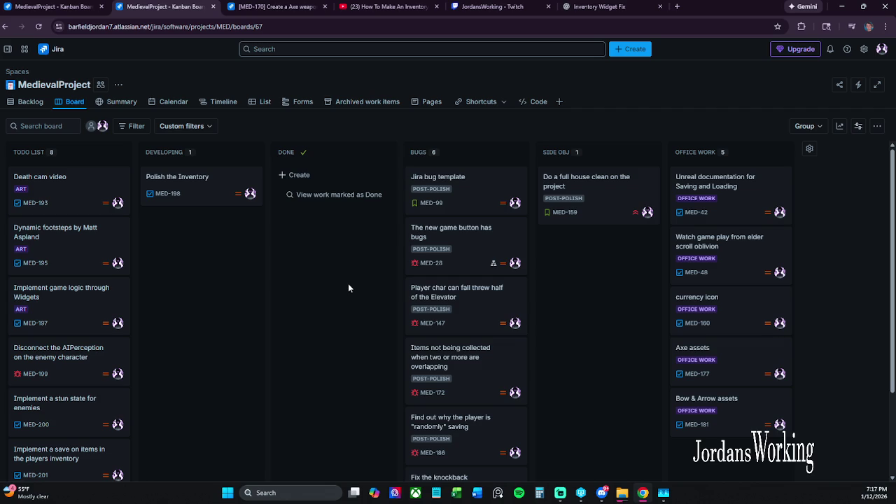
# - Set MED-203 Post-Polish as the parent epic of Polish the Inventory, then refresh the board
pyautogui.click(212, 197)
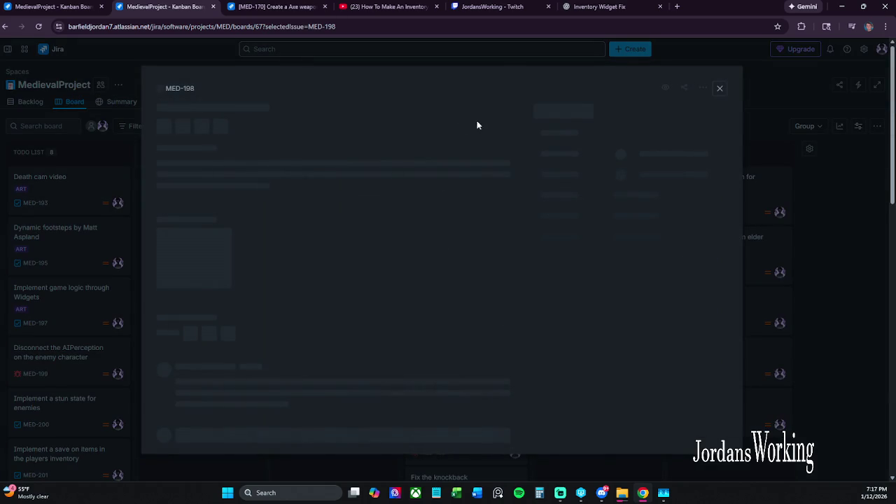
pyautogui.click(182, 85)
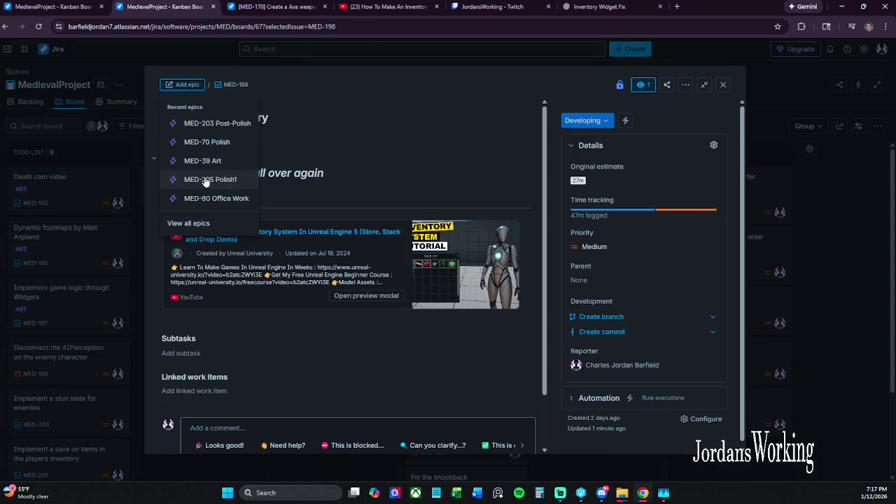
pyautogui.click(232, 127)
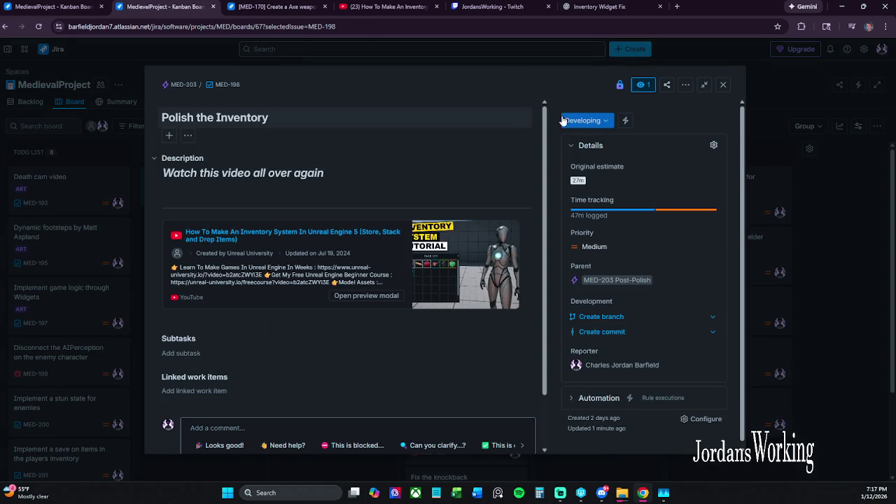
pyautogui.click(723, 85)
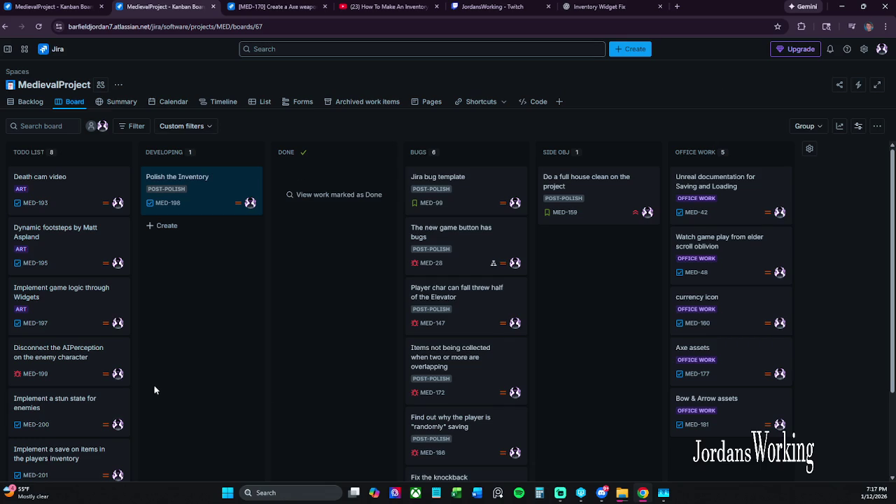
pyautogui.click(38, 26)
# - Put the Disconnect the AIPerception and stun state for enemies issues under Post-Polish
pyautogui.scroll(-2, 196, 201)
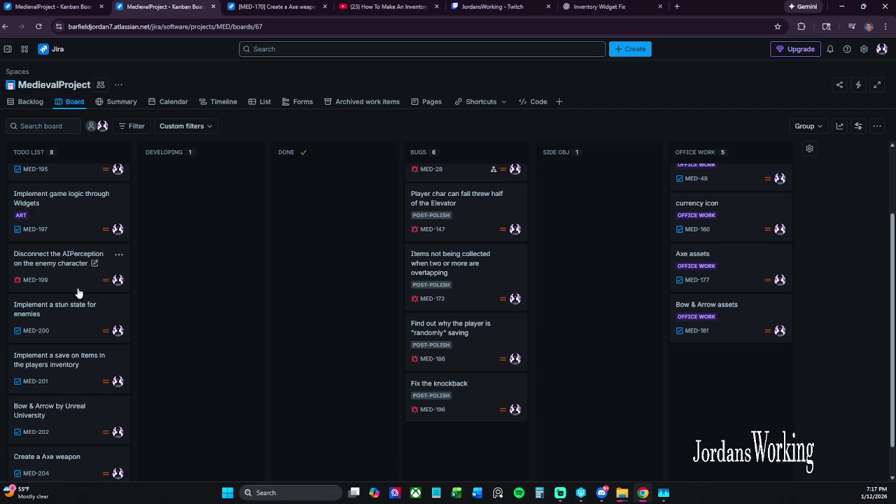
pyautogui.click(79, 284)
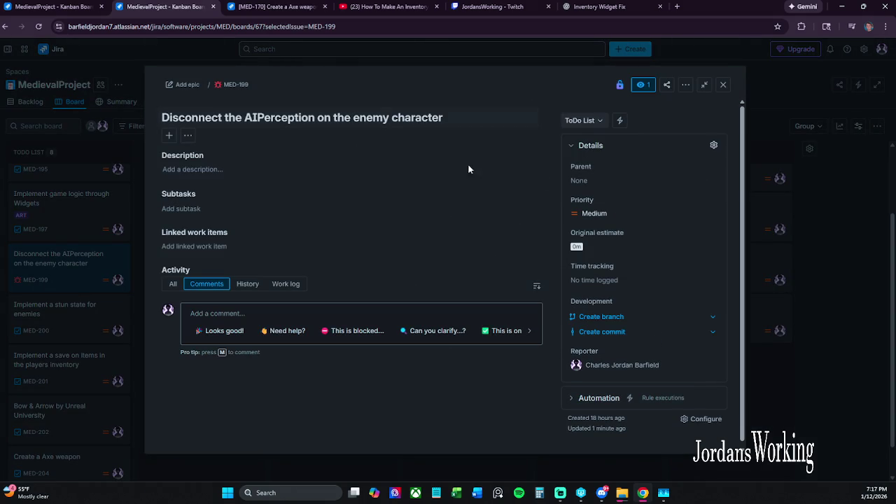
pyautogui.click(185, 88)
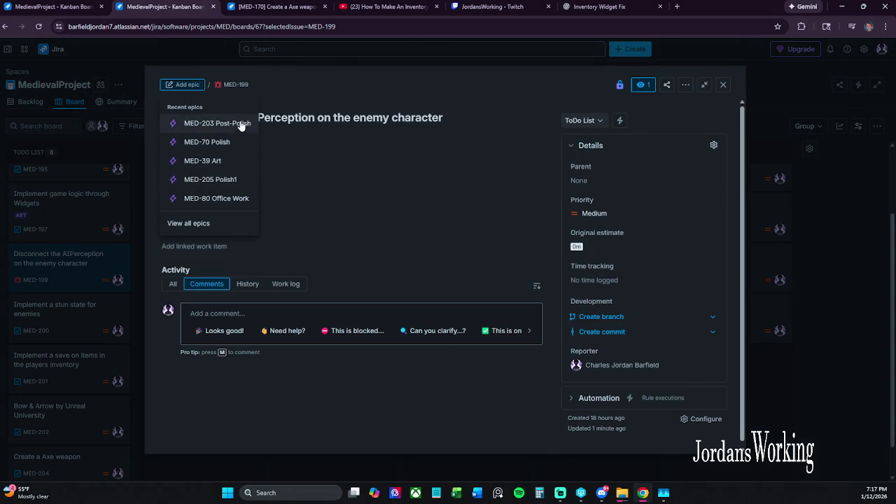
pyautogui.click(217, 123)
pyautogui.click(725, 85)
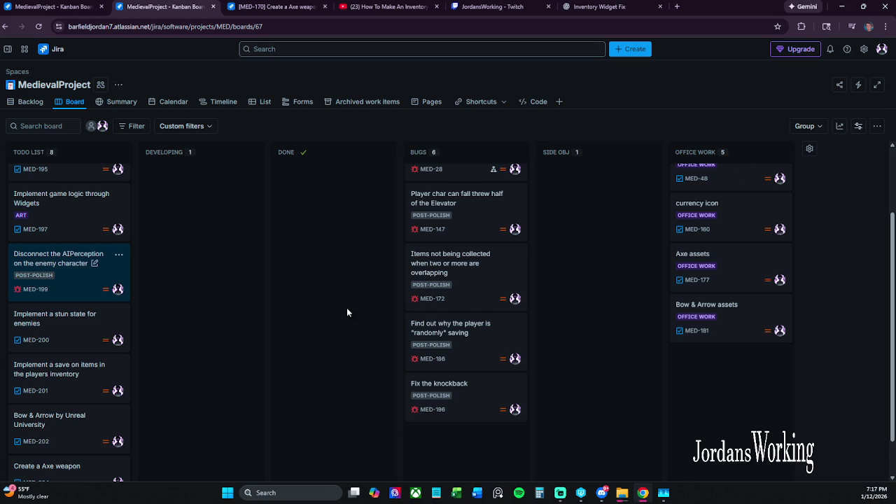
pyautogui.click(74, 332)
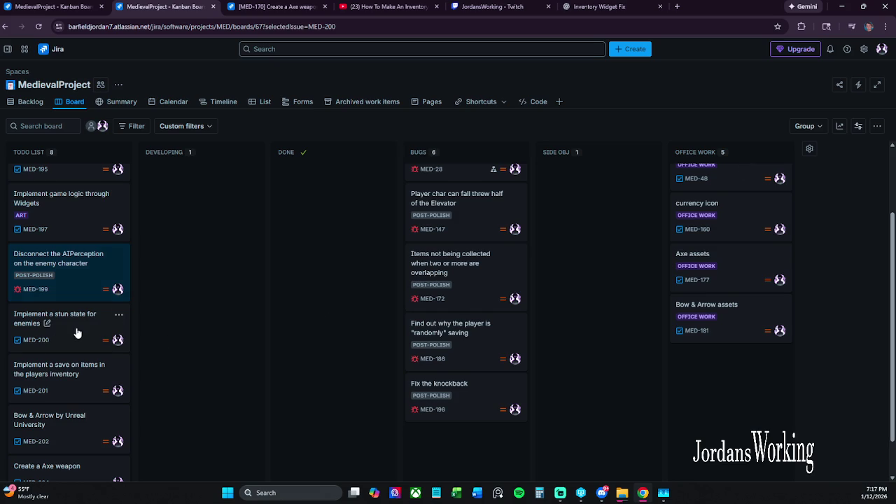
pyautogui.click(187, 86)
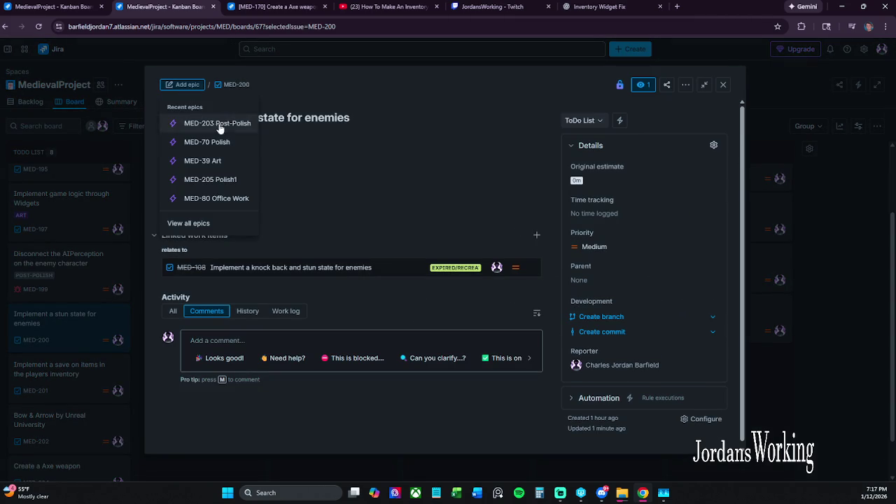
pyautogui.click(244, 125)
pyautogui.click(723, 85)
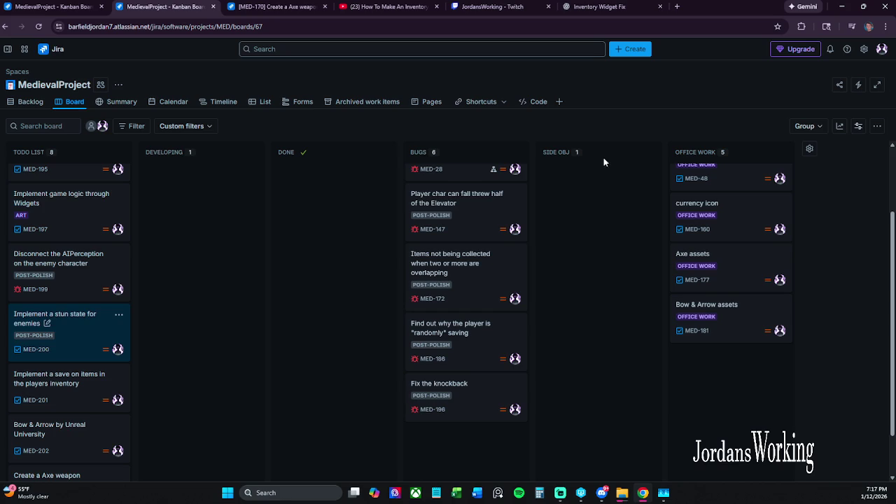
# - Put the save on inventory items and Bow & Arrow issues under Post-Polish
pyautogui.click(95, 400)
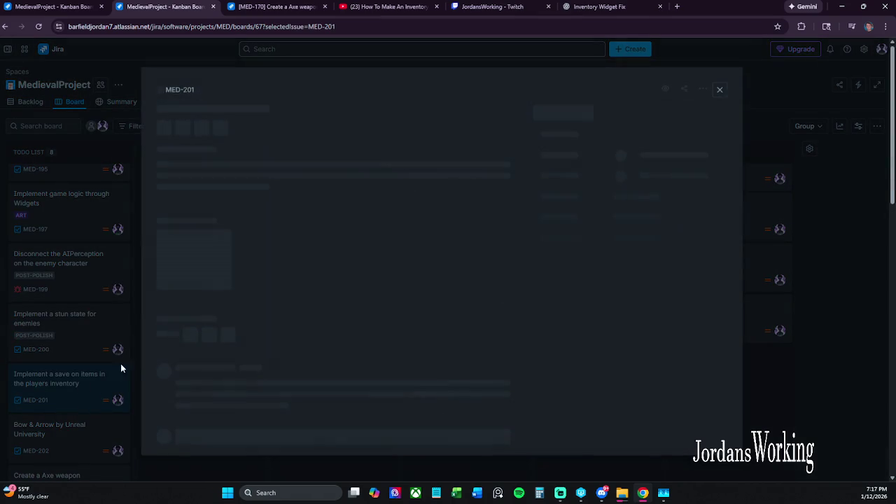
pyautogui.click(185, 84)
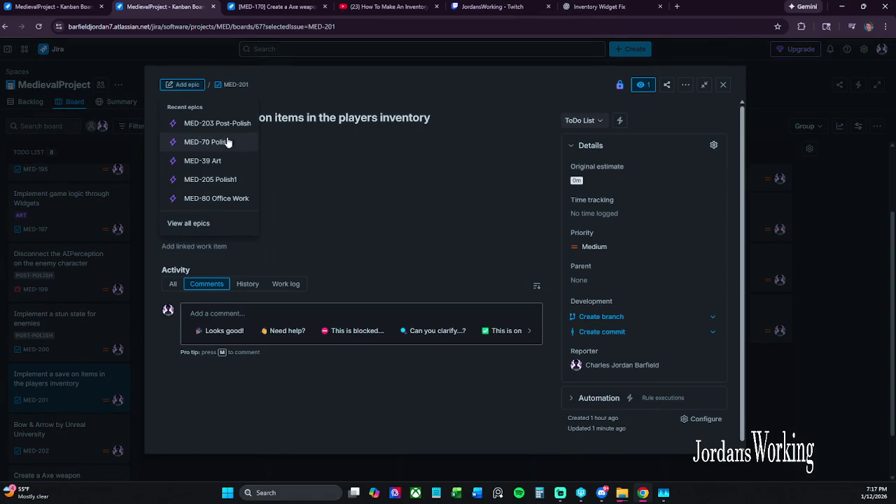
pyautogui.click(217, 127)
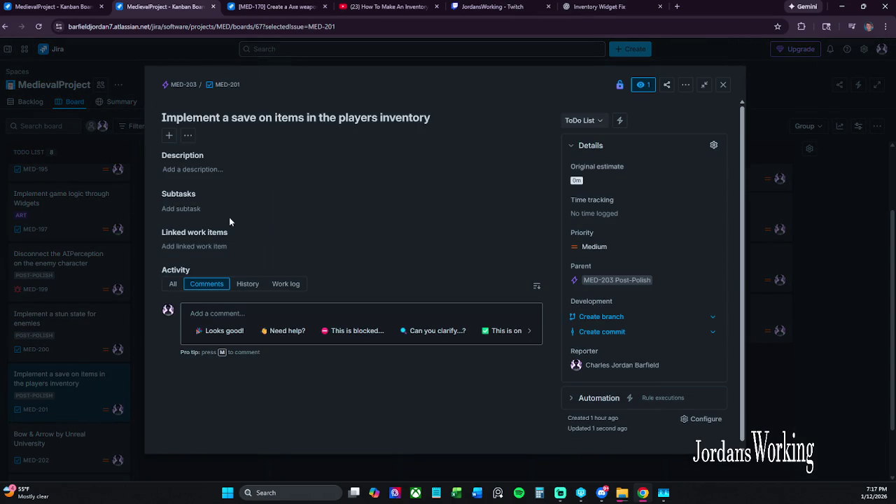
pyautogui.click(723, 84)
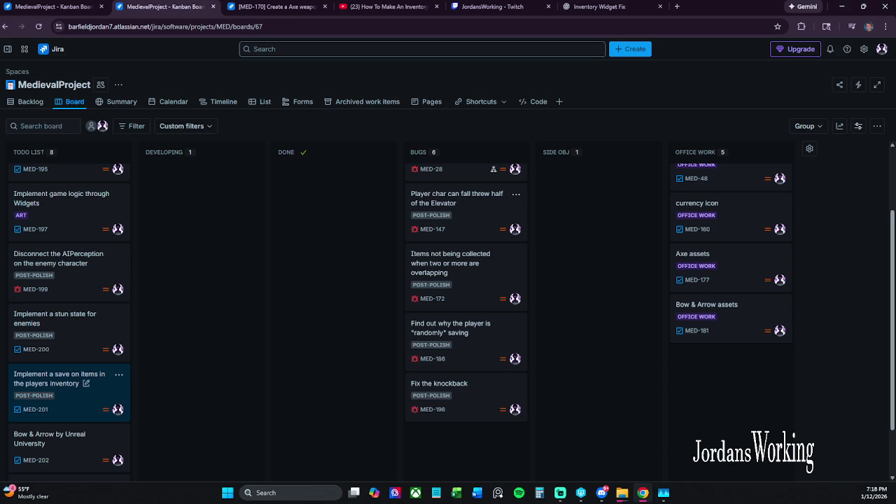
pyautogui.scroll(-1, 51, 395)
pyautogui.click(67, 400)
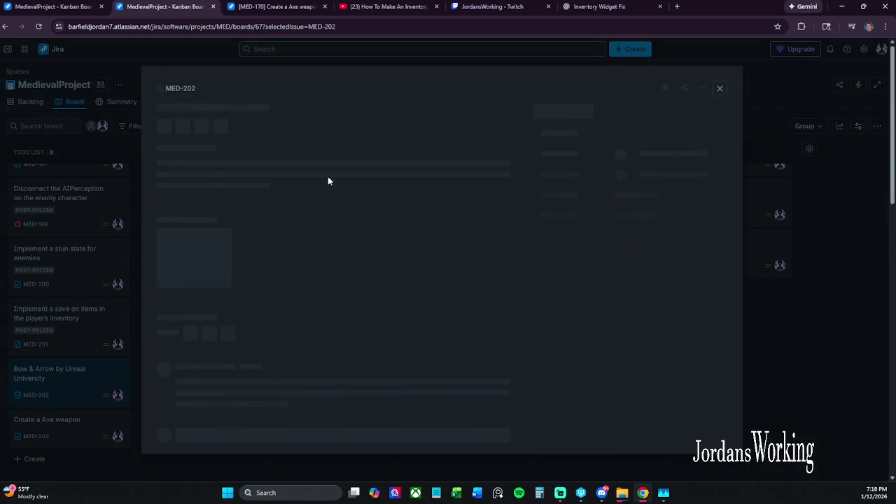
pyautogui.click(170, 85)
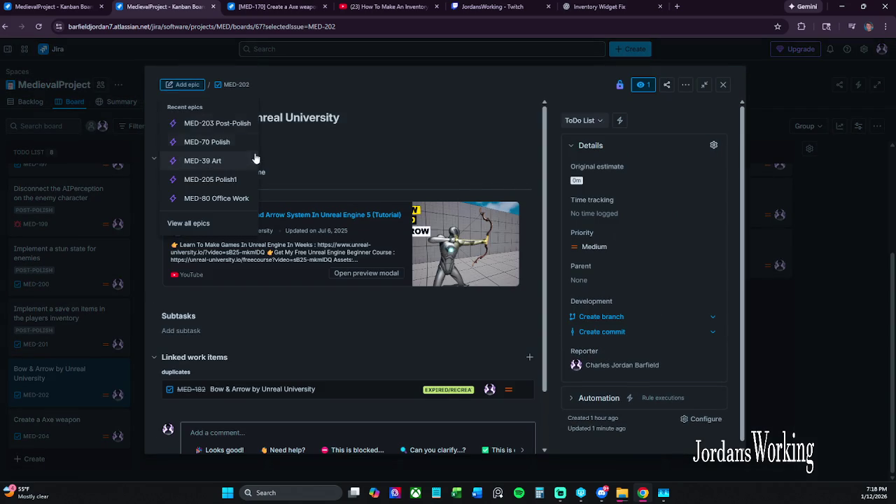
pyautogui.click(232, 124)
pyautogui.click(82, 448)
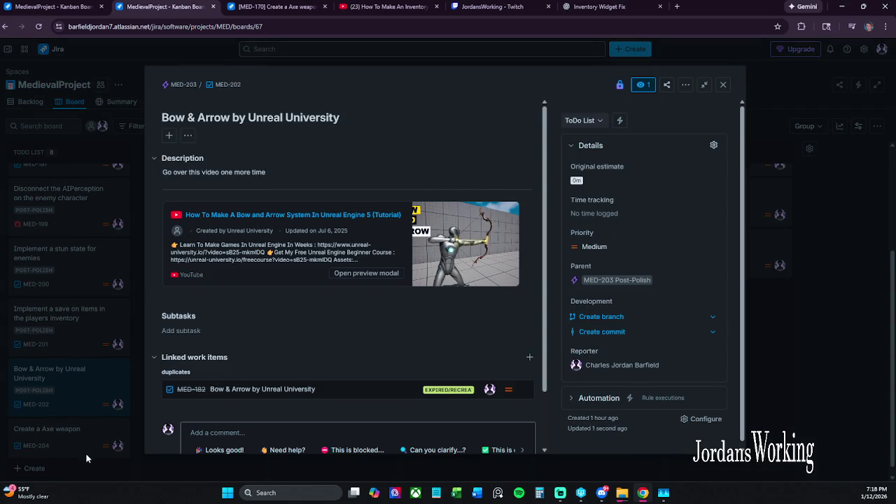
# - Put the Create a Axe weapon issue under the Post-Polish epic
pyautogui.click(86, 440)
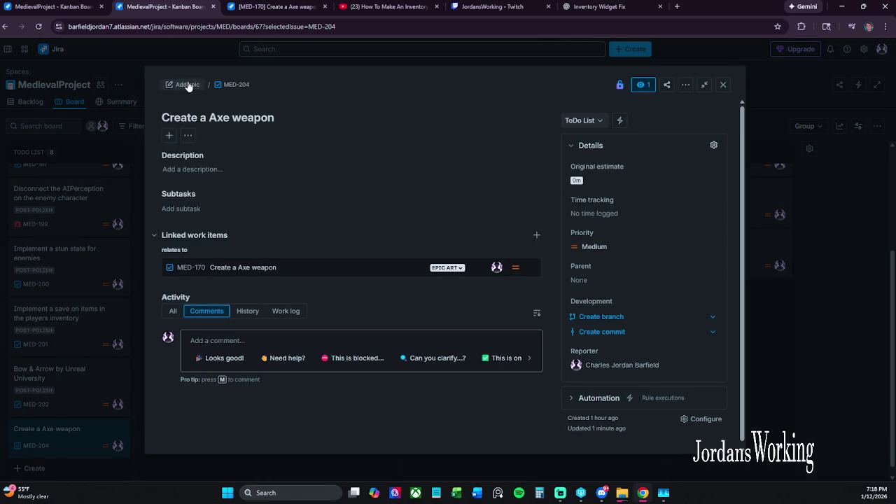
pyautogui.click(183, 85)
pyautogui.click(236, 125)
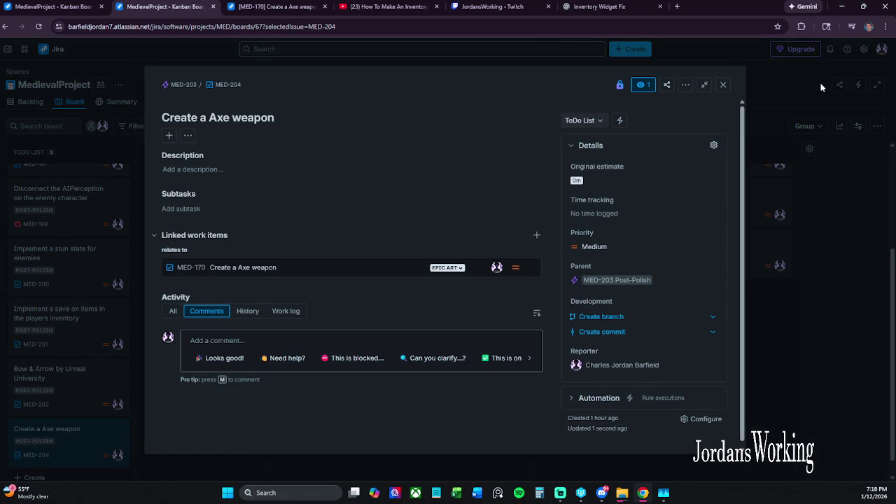
pyautogui.click(805, 92)
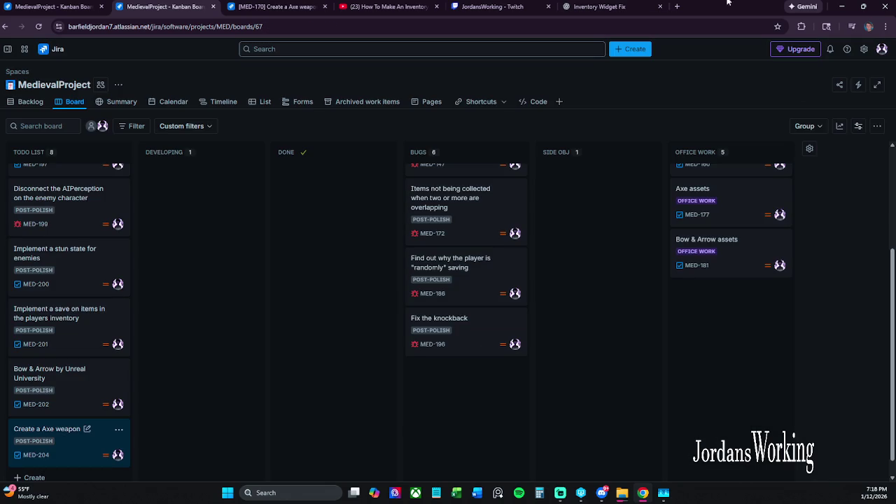
pyautogui.click(627, 4)
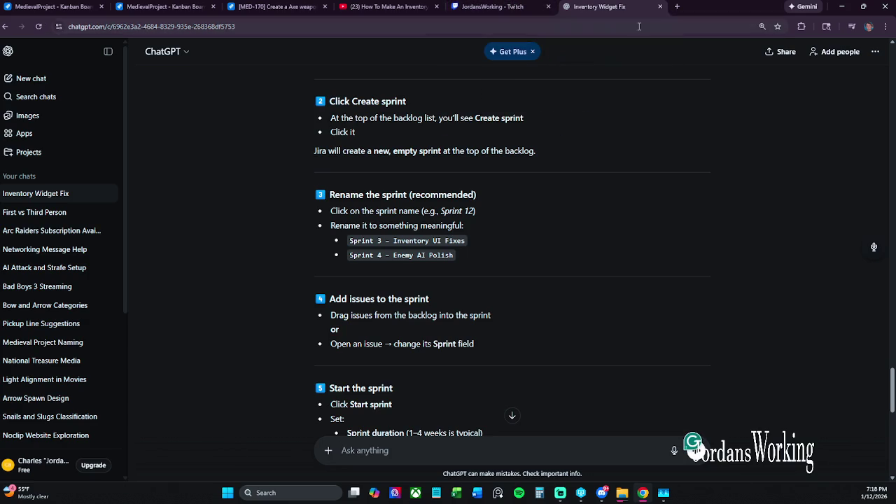
# - Close the Inventory Widget Fix chat tab and switch to the YouTube inventory tutorial
pyautogui.click(662, 7)
pyautogui.click(382, 6)
pyautogui.click(468, 4)
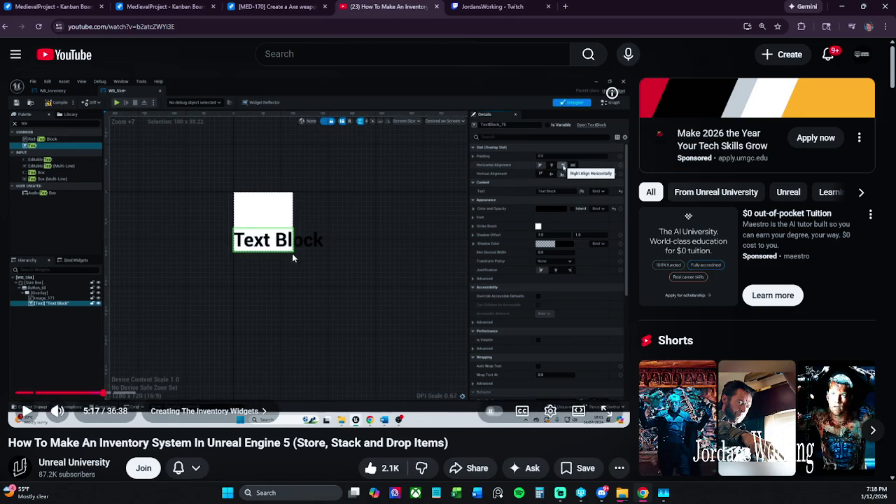
# - Briefly bring up and minimize Streamlabs, then switch to the MED-170 Create a Axe weapon tab
pyautogui.click(560, 493)
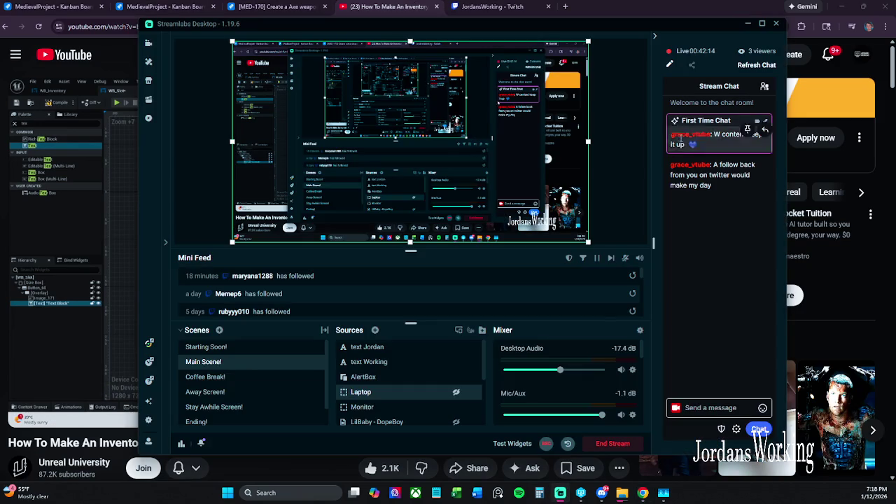
pyautogui.click(748, 24)
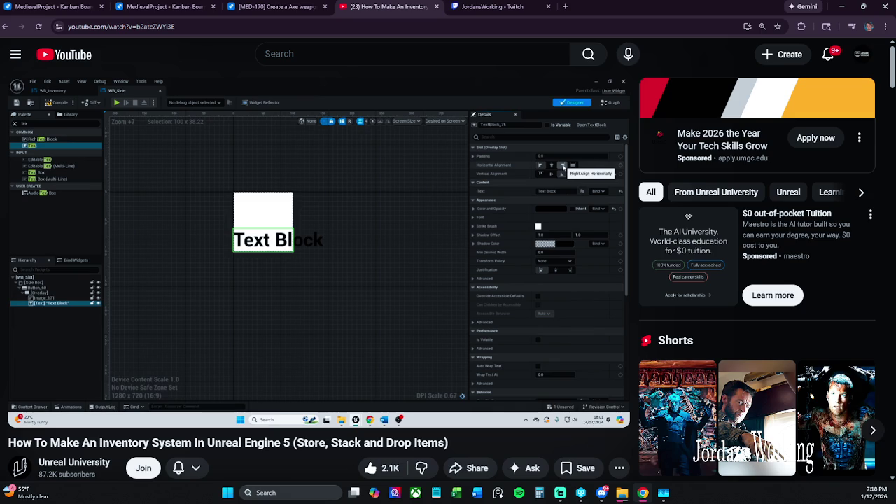
pyautogui.click(272, 7)
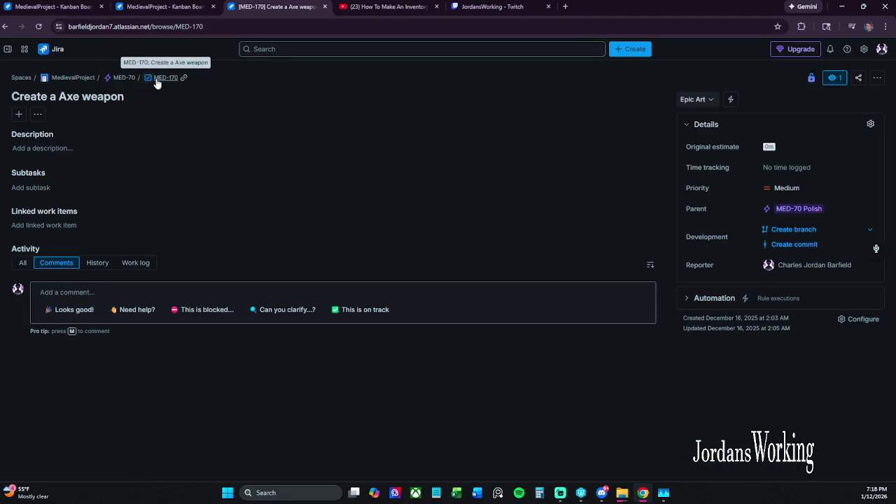
# - On the MedievalProject board, open Polish the Inventory's Change epic prompt, then Alt+Tab to the InProgress folder
pyautogui.click(168, 7)
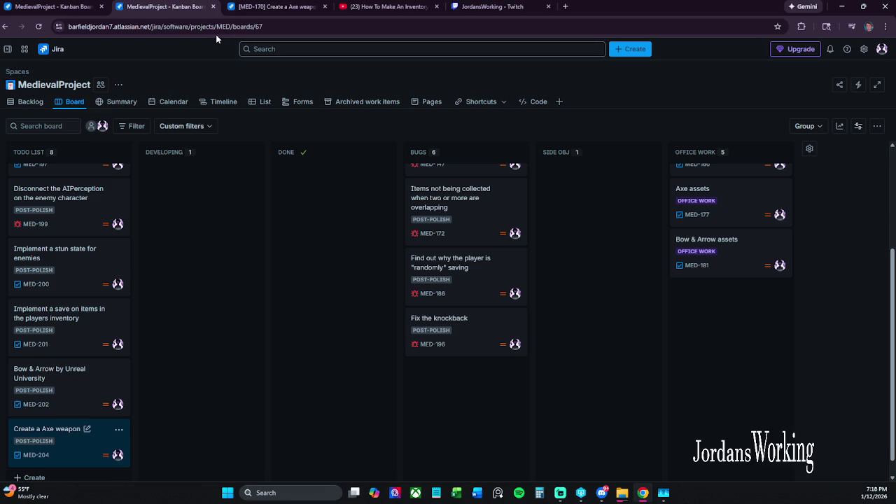
pyautogui.scroll(3, 392, 301)
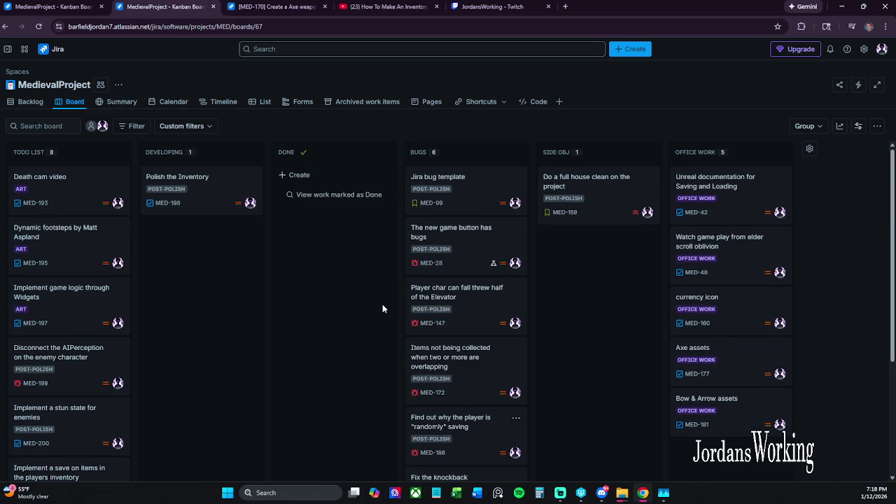
pyautogui.click(166, 189)
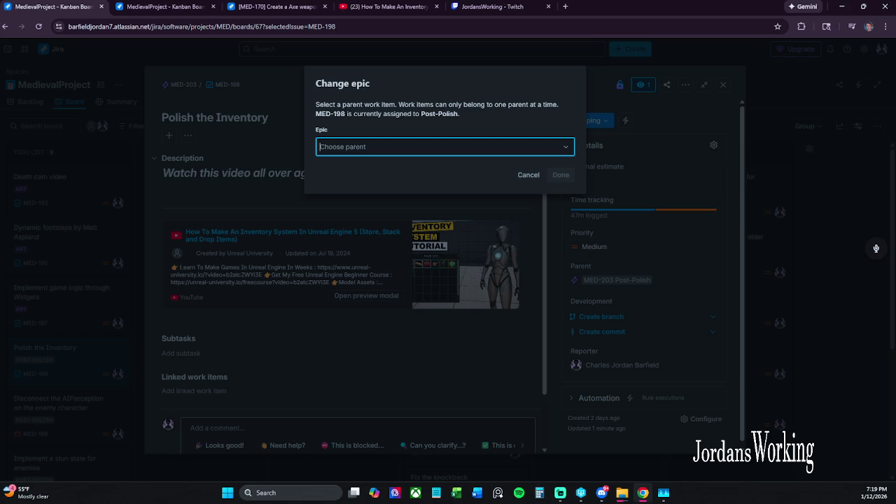
pyautogui.hotkey('alt', 'Tab')
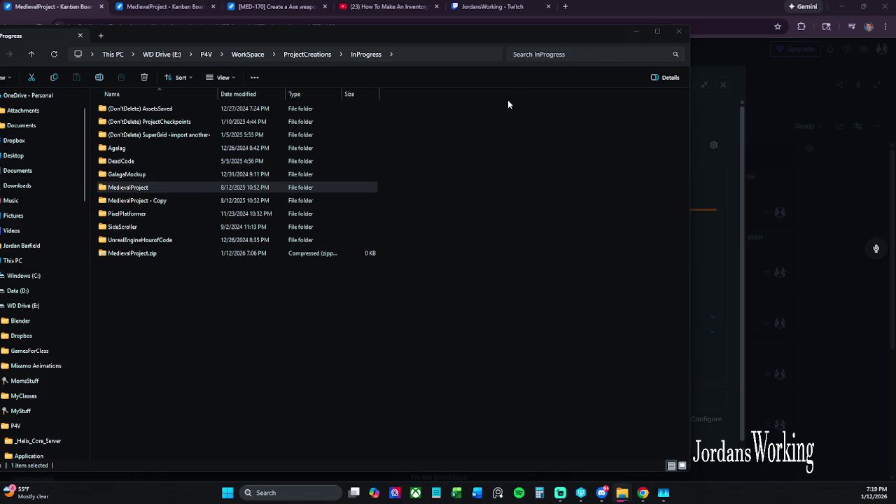
# - Reposition the InProgress folder window, select MedievalProject - Copy, and minimize the window
pyautogui.moveTo(440, 44); pyautogui.dragTo(476, 31)
pyautogui.click(219, 199)
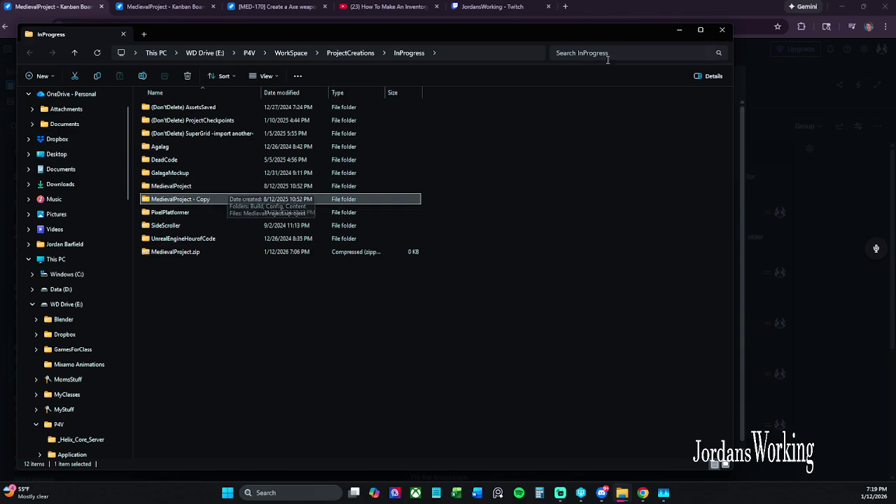
pyautogui.click(675, 31)
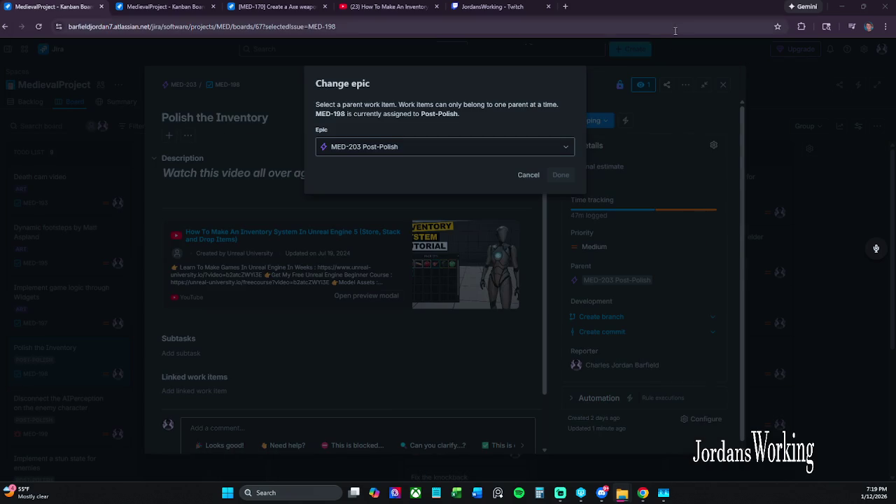
# - Cancel the epic change so Polish the Inventory keeps Post-Polish, and close the issue view
pyautogui.click(536, 180)
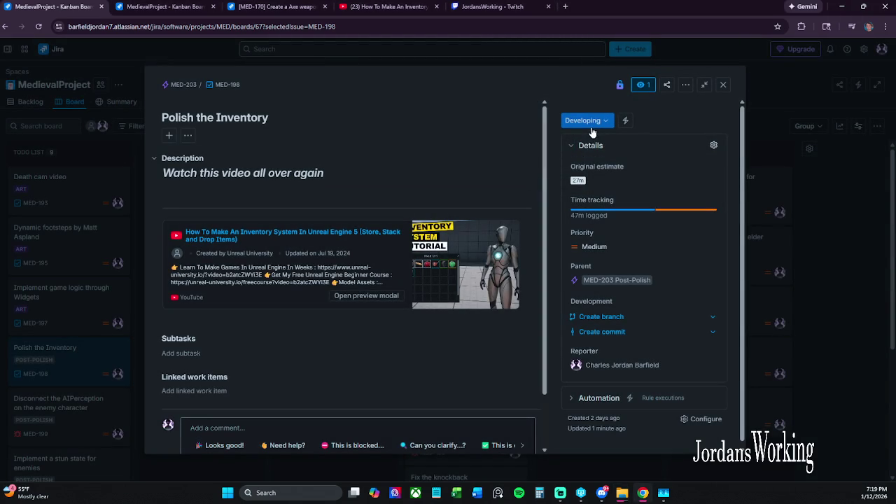
pyautogui.click(726, 88)
pyautogui.scroll(-3, 179, 376)
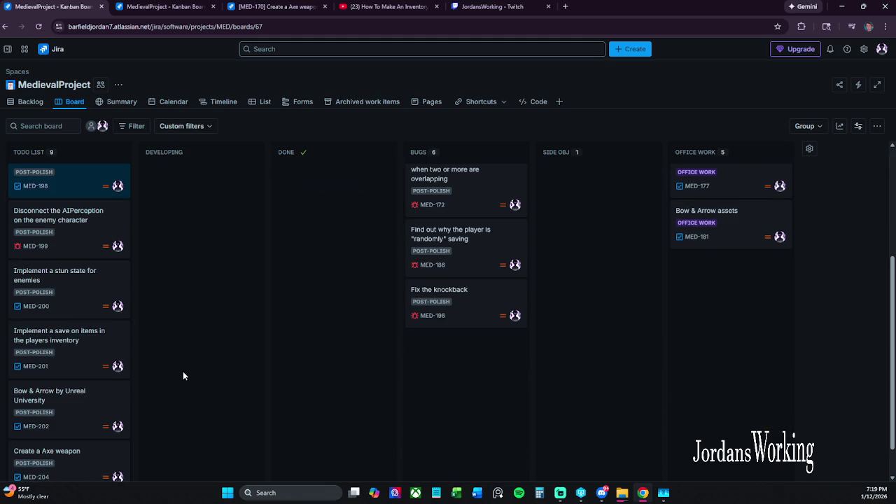
pyautogui.scroll(-1, 189, 376)
pyautogui.scroll(2, 172, 376)
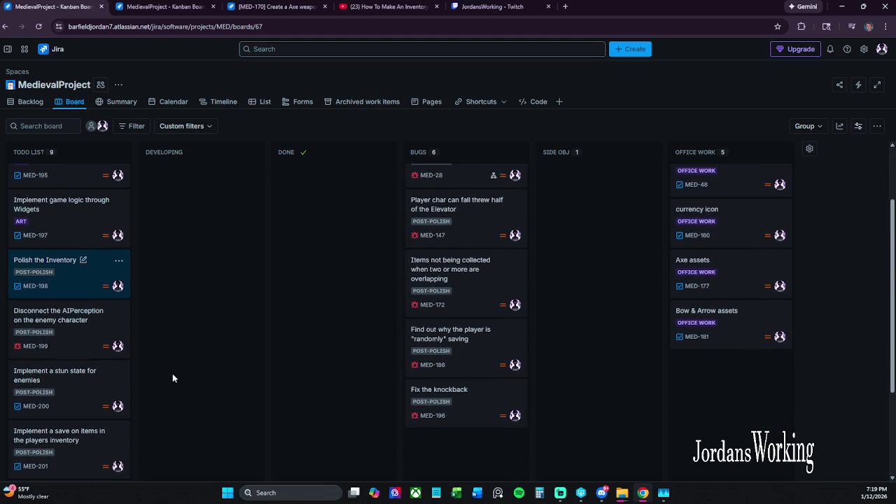
pyautogui.scroll(1, 173, 378)
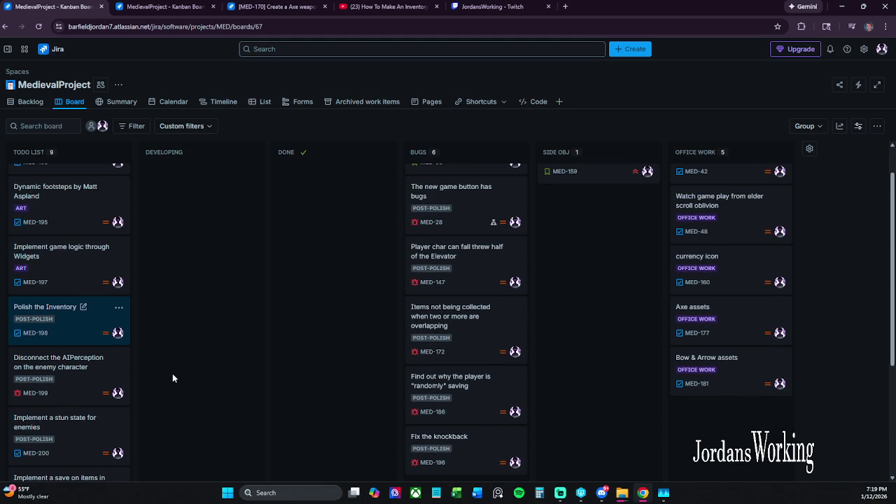
pyautogui.scroll(1, 173, 378)
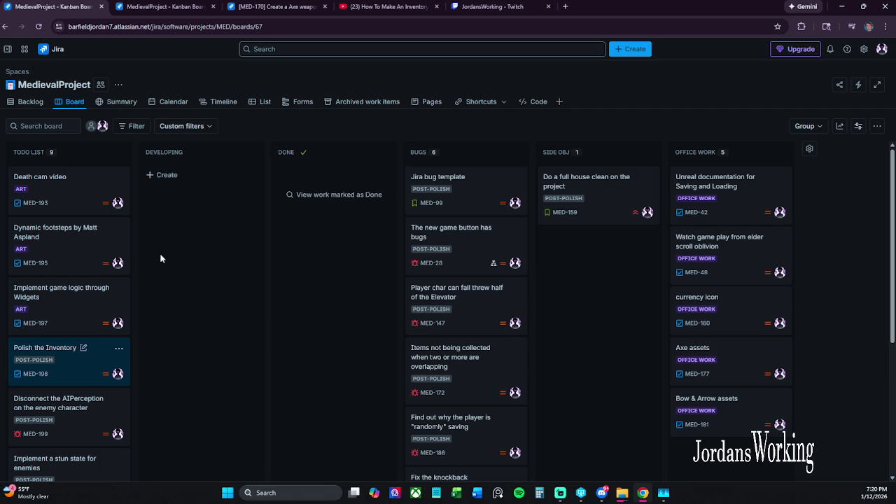
# - Cycle through the YouTube, MED-170 and board tabs, then close the MED-170 issue tab
pyautogui.click(364, 4)
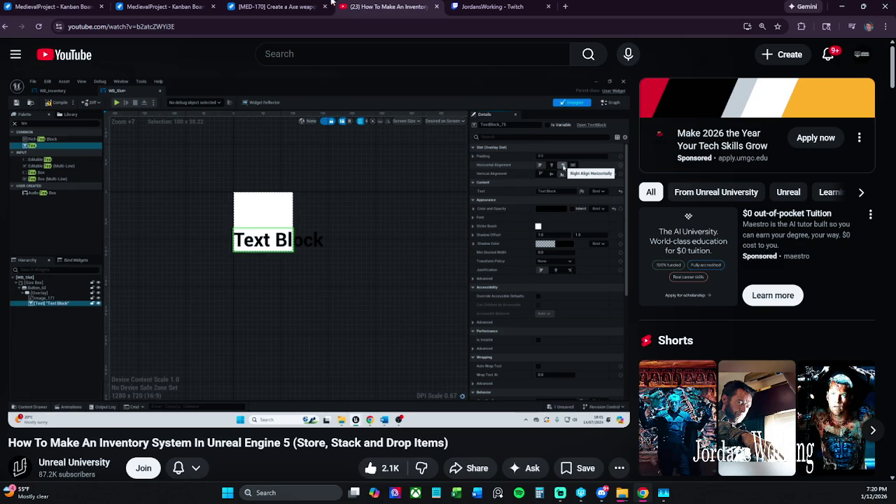
pyautogui.click(278, 7)
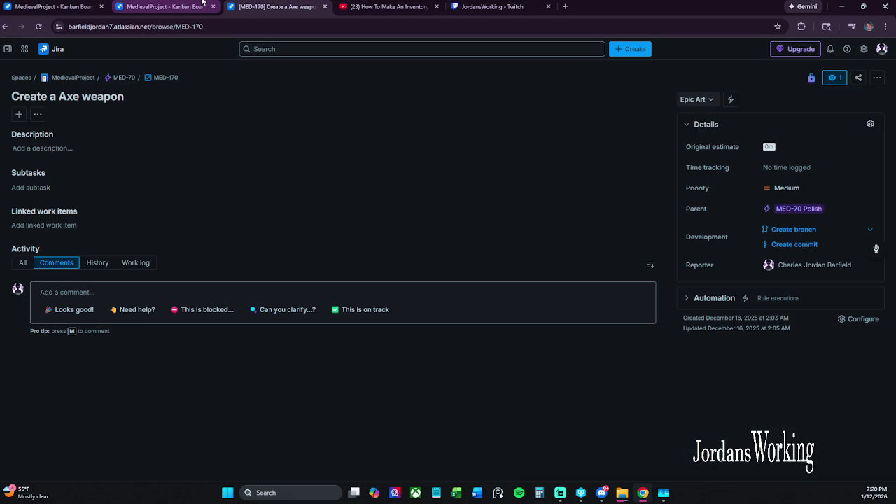
pyautogui.click(84, 6)
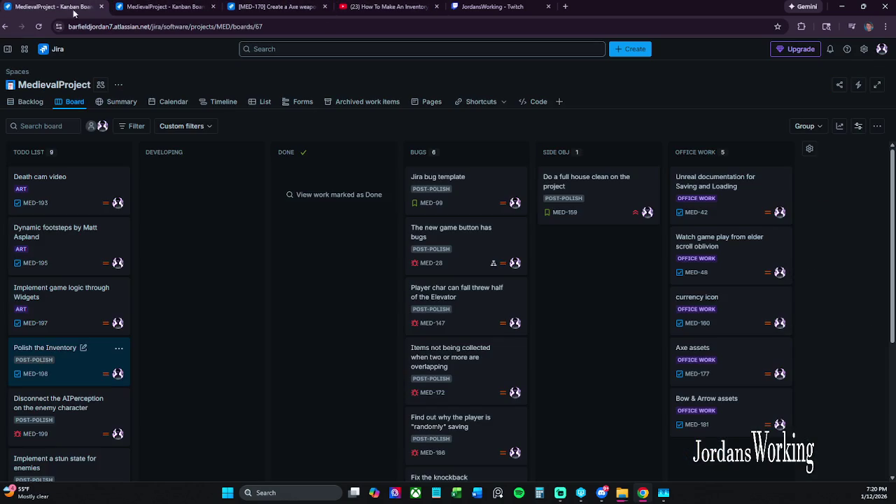
pyautogui.scroll(-3, 79, 334)
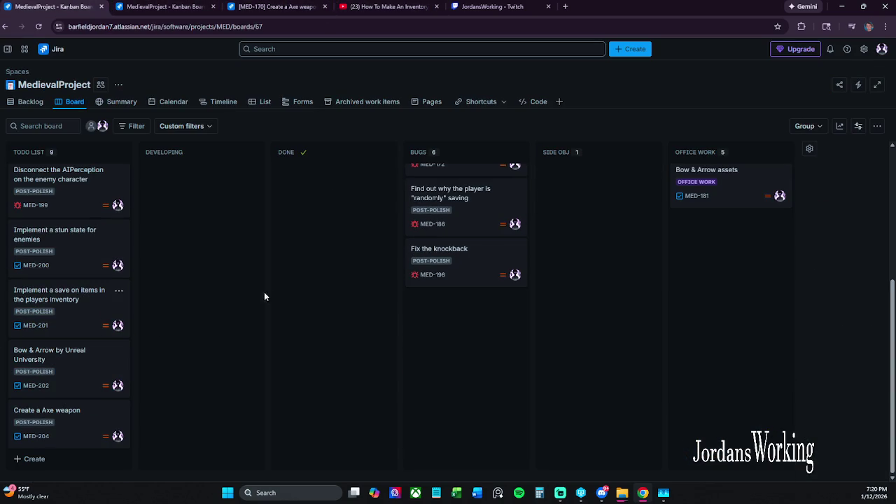
pyautogui.scroll(4, 281, 308)
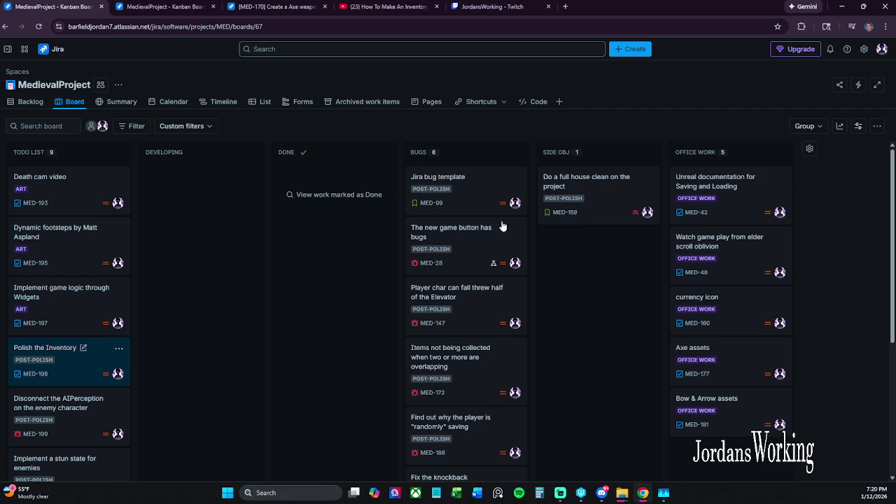
pyautogui.click(301, 7)
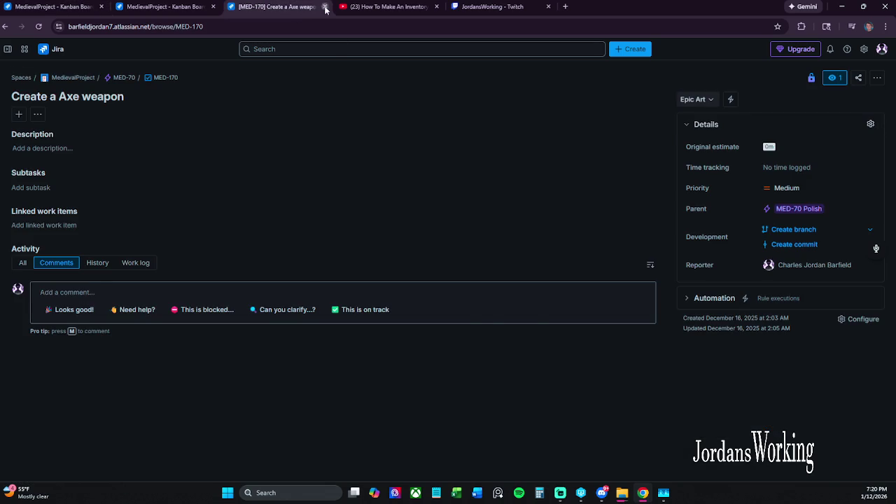
pyautogui.click(324, 6)
# - Reload the second board with F5, close the duplicate board tab, and resume the YouTube tutorial
pyautogui.click(186, 6)
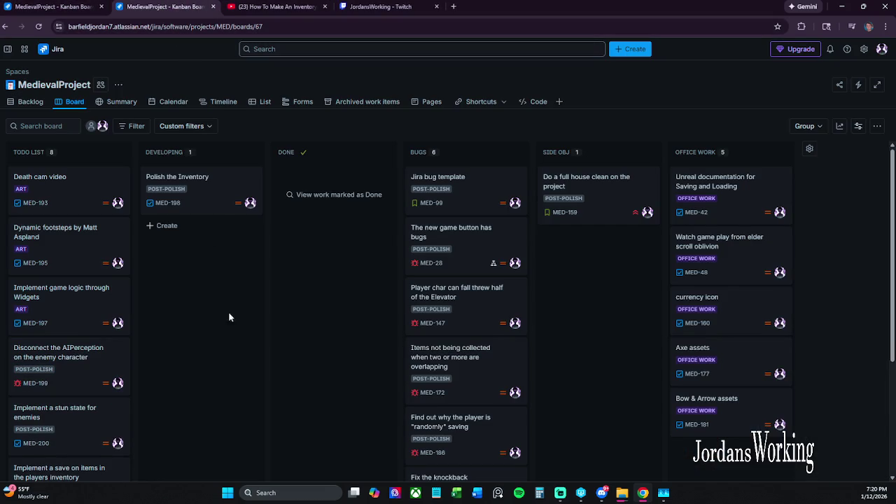
pyautogui.press('F5')
pyautogui.click(103, 6)
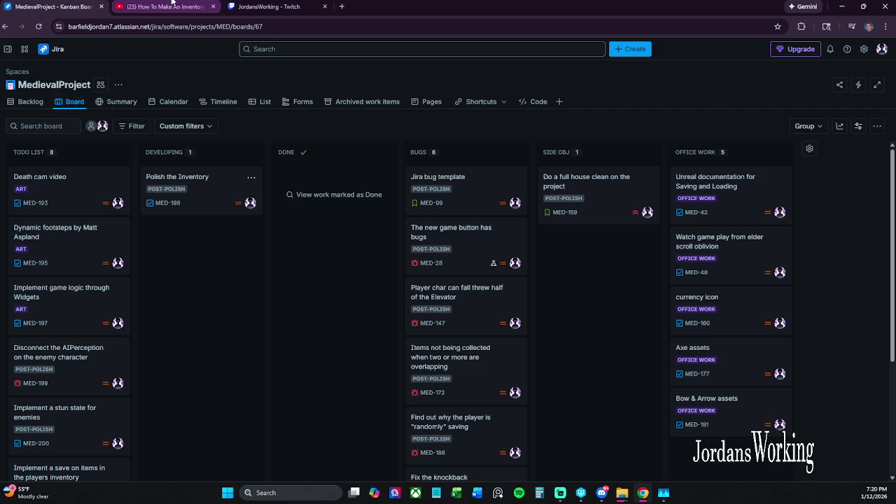
pyautogui.click(161, 6)
pyautogui.click(253, 284)
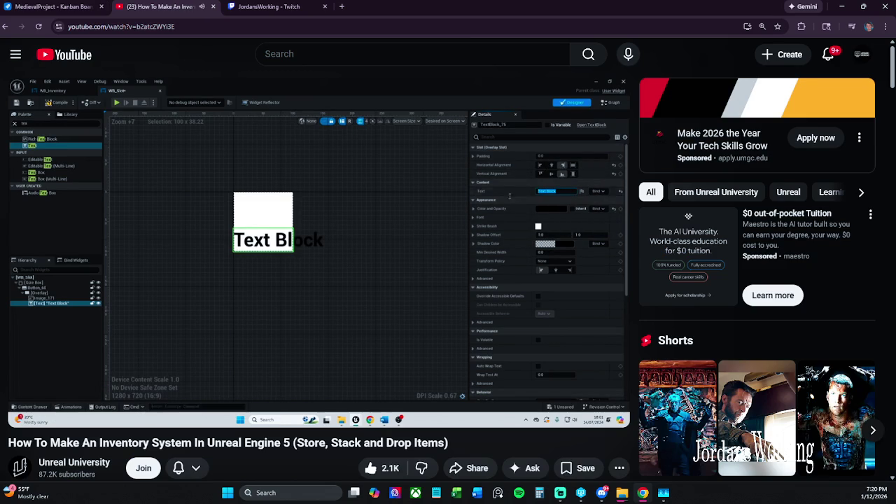
# - Pause the tutorial at 5:27 and toggle it in and out of full screen
pyautogui.click(453, 304)
pyautogui.click(452, 301)
pyautogui.click(452, 301)
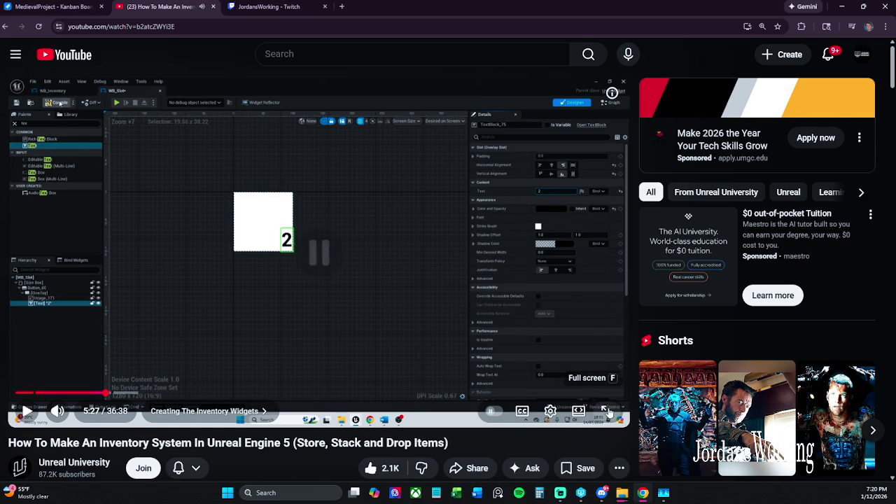
pyautogui.click(578, 411)
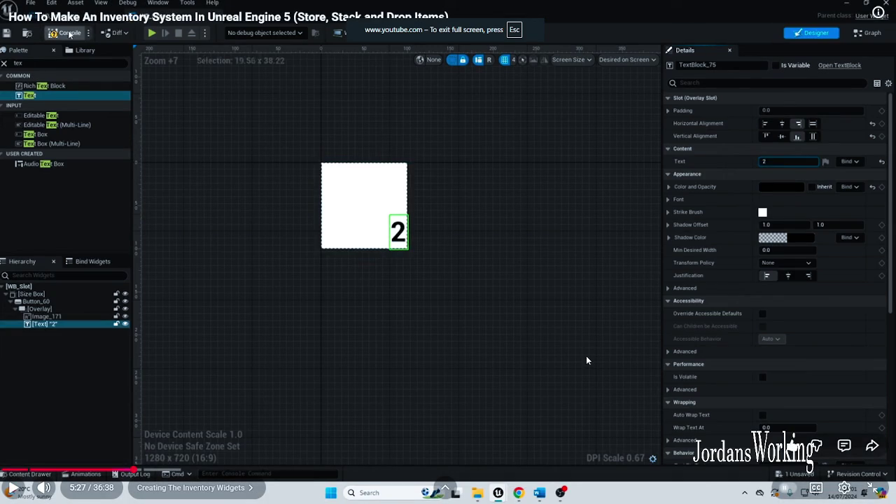
pyautogui.press('Escape')
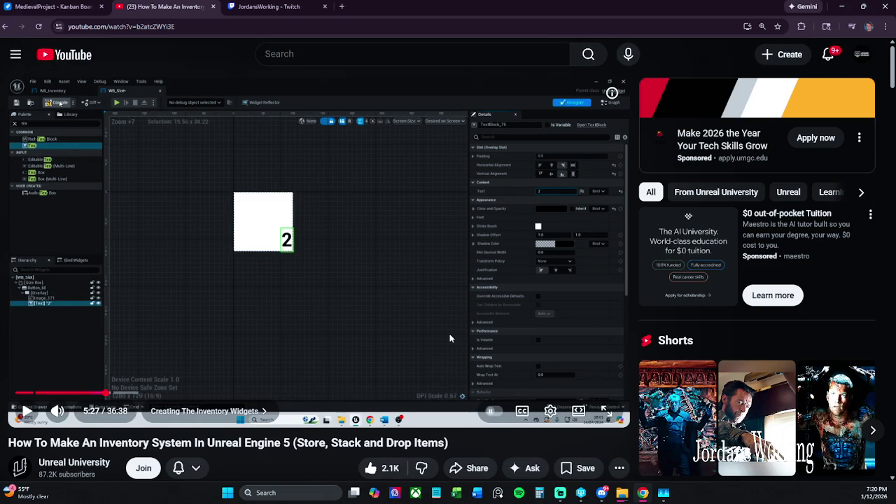
pyautogui.doubleClick(450, 332)
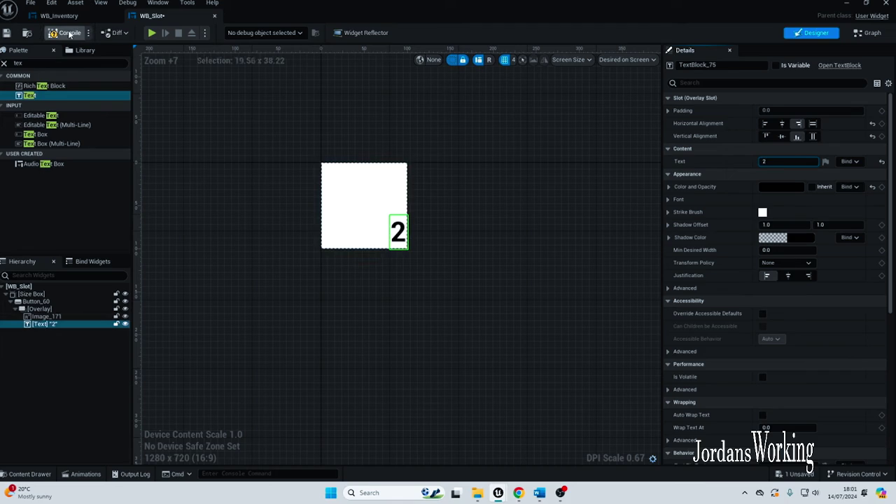
# - Exit full screen and switch the Streamlabs broadcast to the Monitor source
pyautogui.doubleClick(633, 284)
pyautogui.click(561, 494)
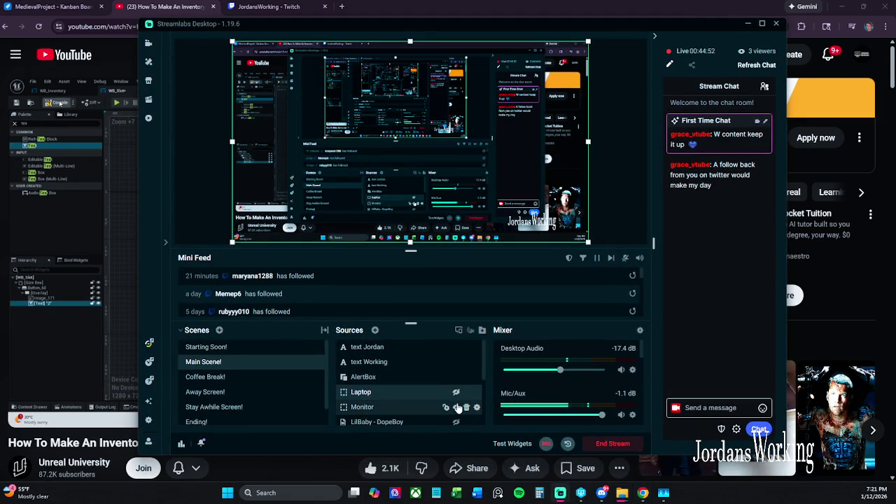
pyautogui.click(457, 407)
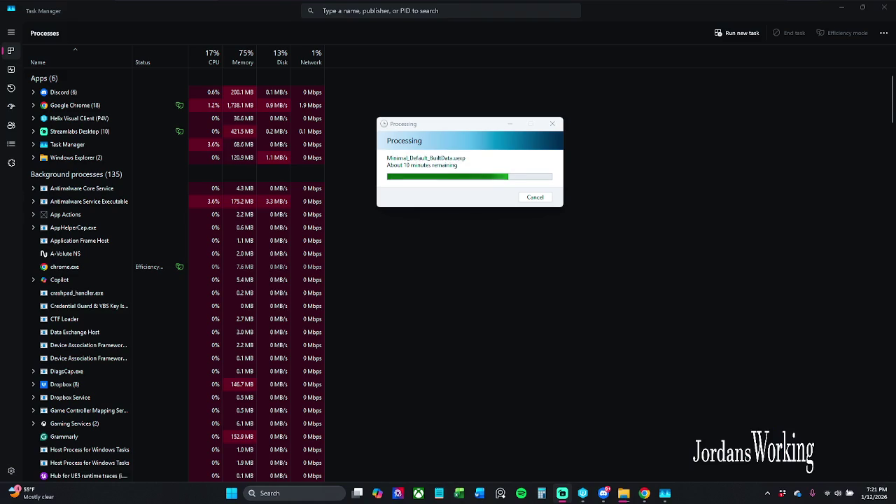
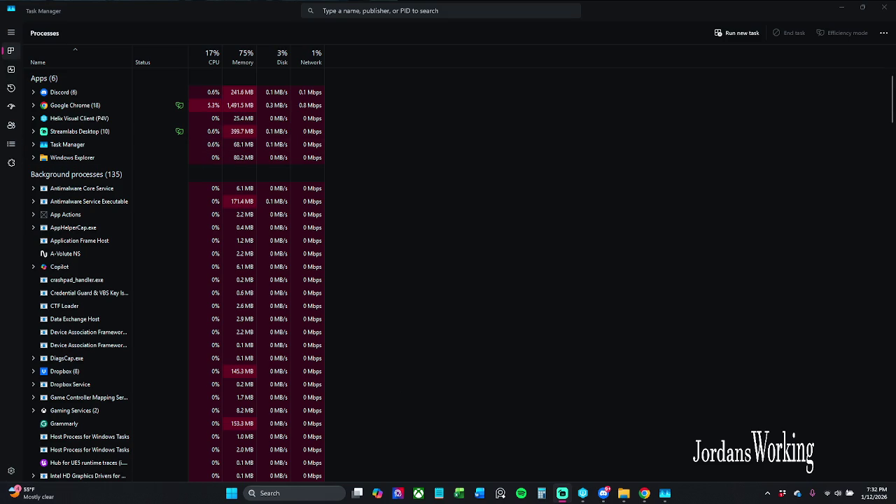
# - Leave Task Manager and bring the BP_Item_Sword Event Graph back into view
pyautogui.hotkey('alt', 'Tab')
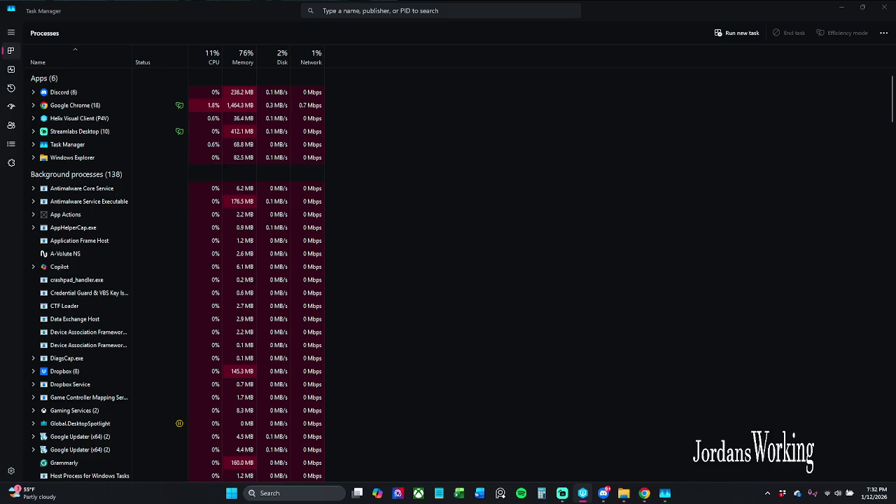
pyautogui.click(624, 493)
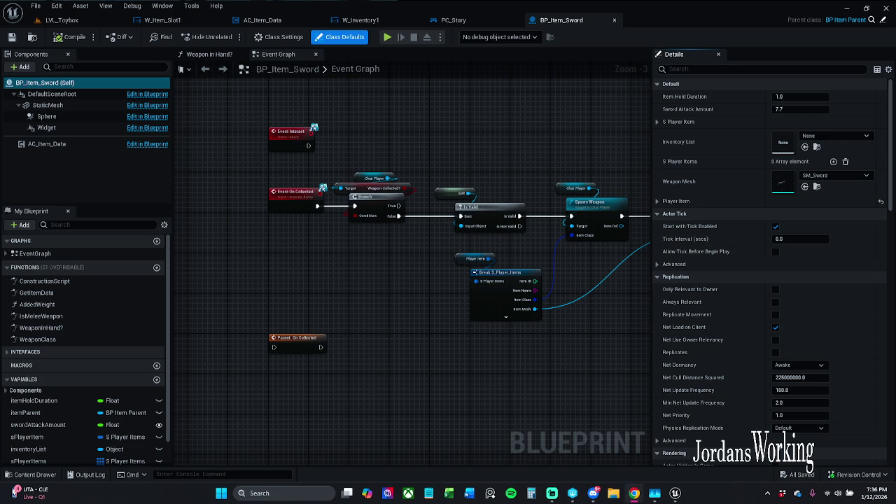
# - Briefly open and close Task Manager, then show the W_Item_Slot1 widget designer
pyautogui.hotkey('ctrl', 'shift', 'Escape')
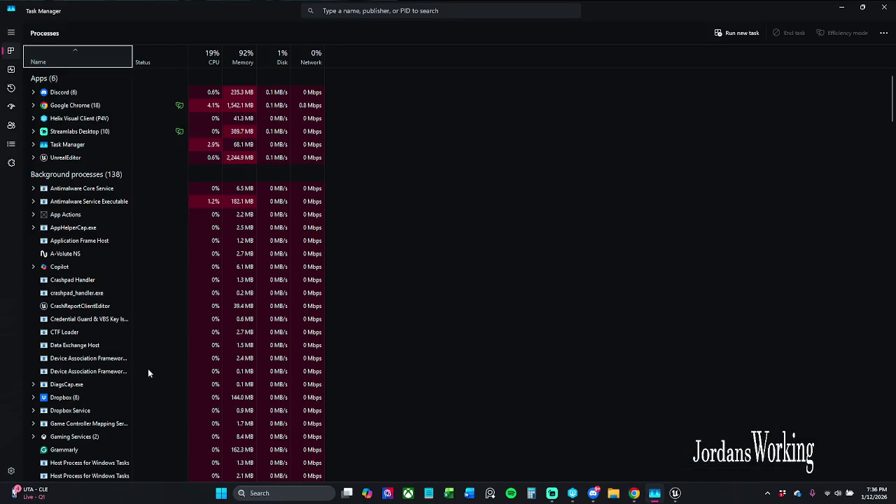
pyautogui.click(884, 7)
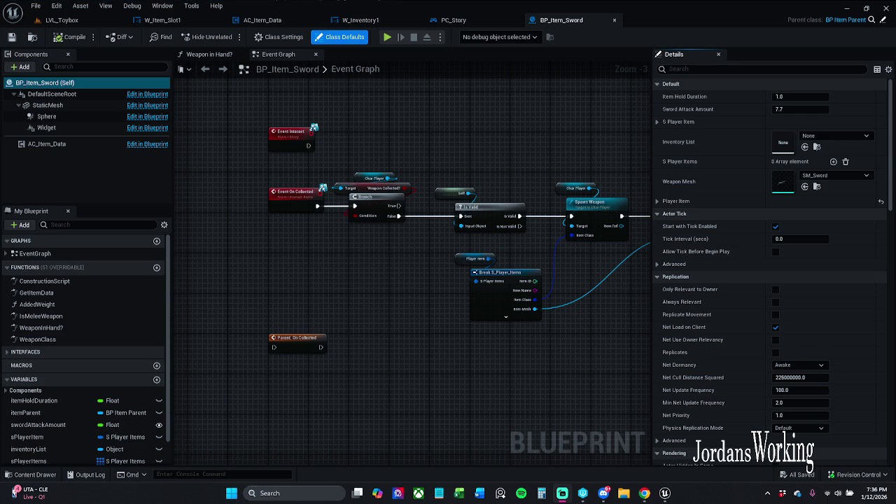
pyautogui.hotkey('alt', 'Tab')
pyautogui.hotkey('alt', 'Tab')
pyautogui.hotkey('alt', 'Tab')
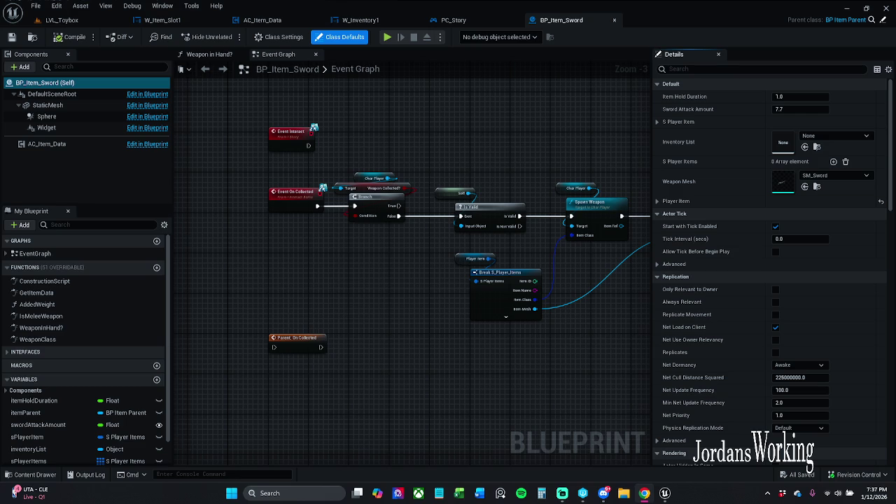
pyautogui.click(172, 20)
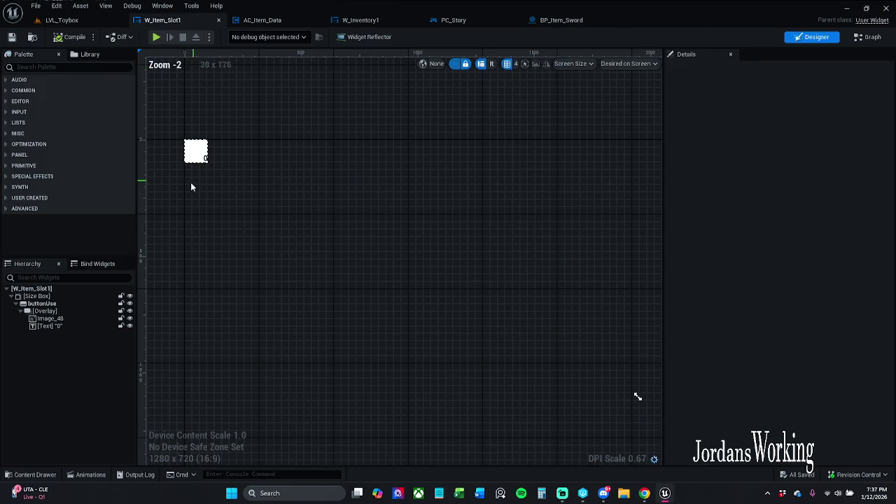
# - Change the slot's count text block to # and then back to 0
pyautogui.scroll(6, 272, 170)
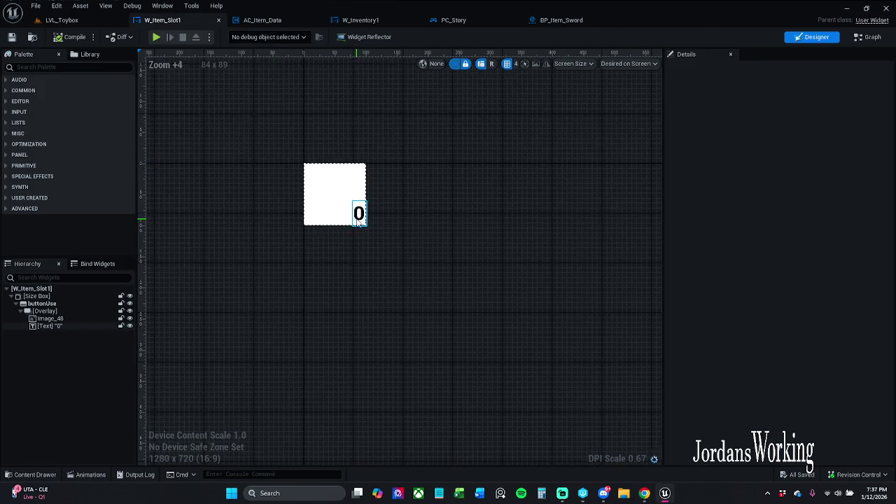
pyautogui.scroll(3, 358, 223)
pyautogui.click(359, 211)
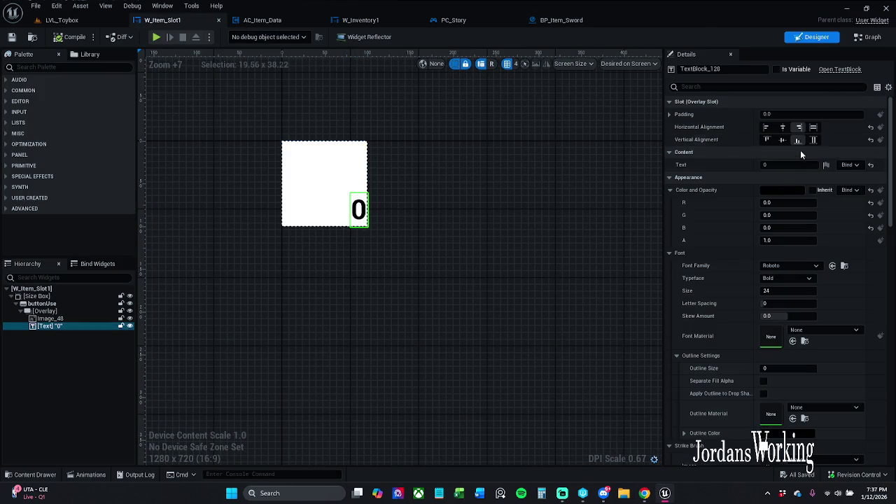
pyautogui.click(789, 164)
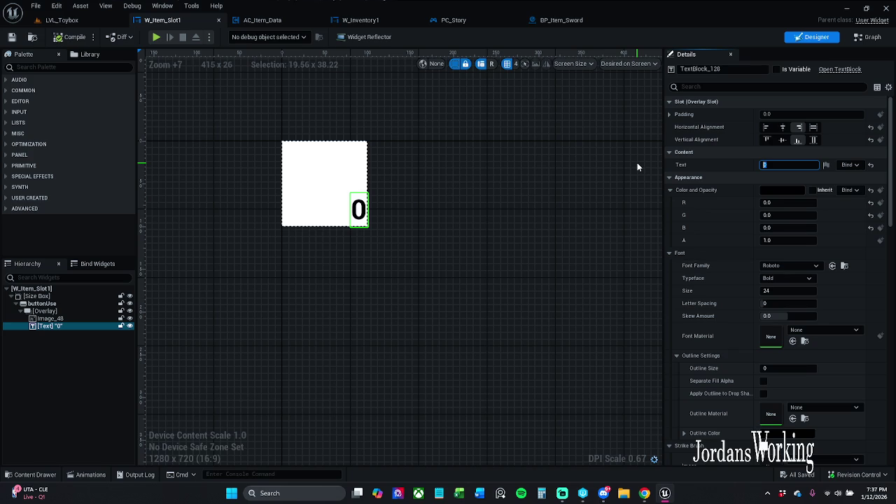
pyautogui.write('#')
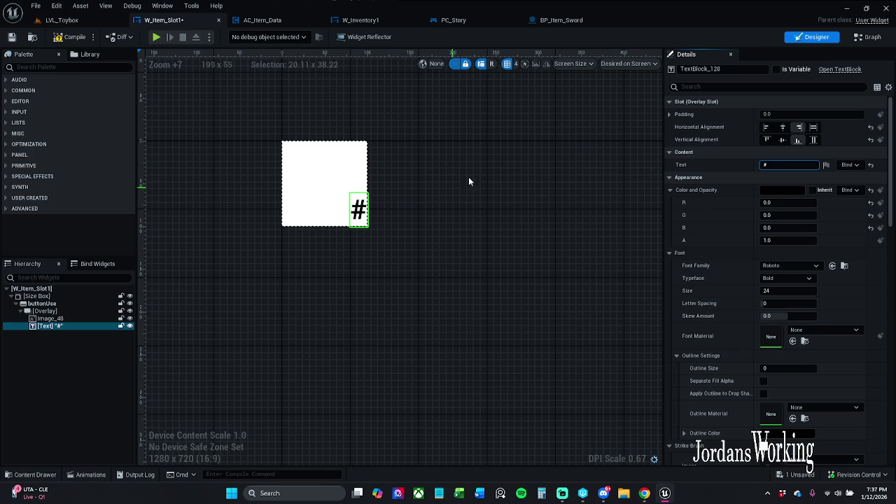
pyautogui.press('BackSpace')
pyautogui.write('0')
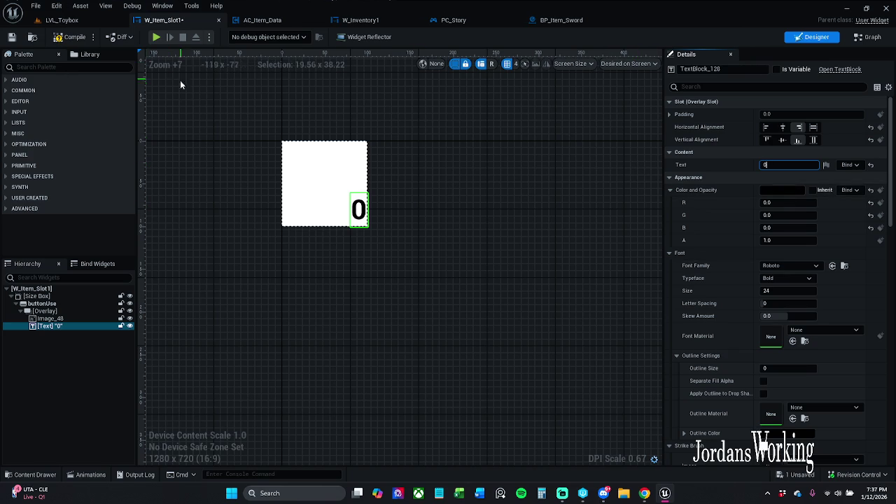
pyautogui.click(70, 37)
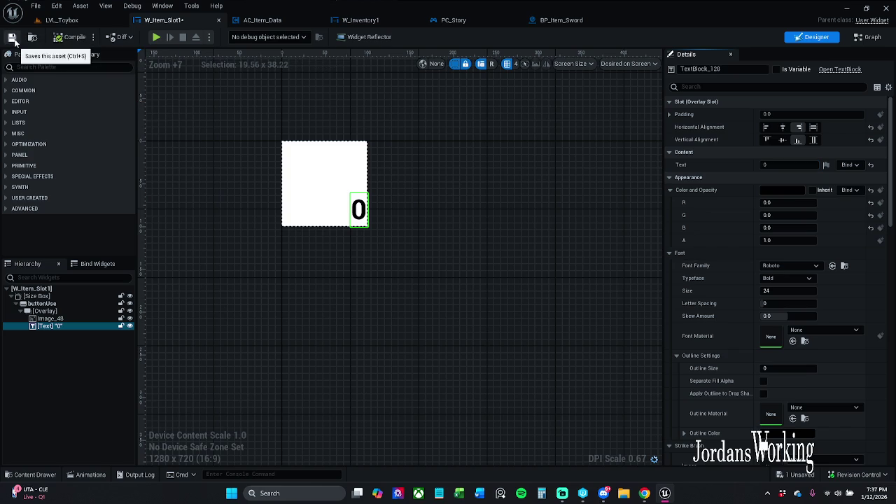
# - Check out and save W_Item_Slot1, then return to the LVL_Toybox level
pyautogui.click(11, 37)
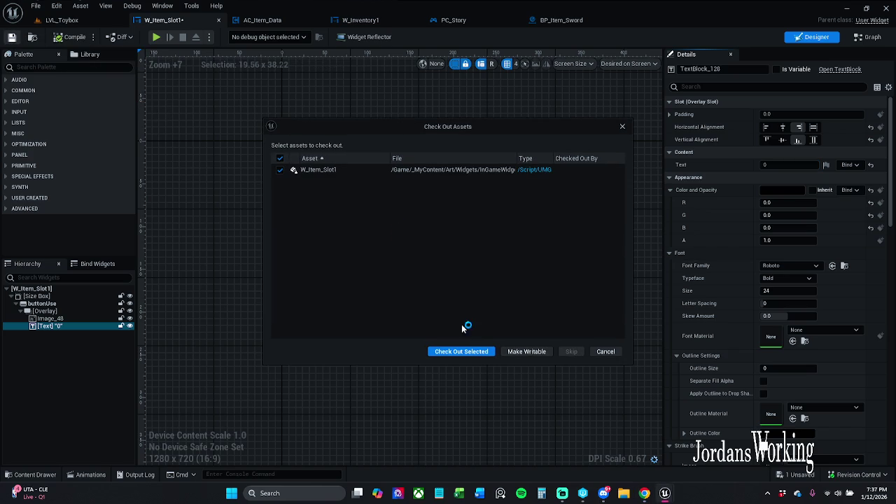
pyautogui.click(464, 351)
pyautogui.moveTo(199, 134); pyautogui.dragTo(254, 150)
pyautogui.click(53, 21)
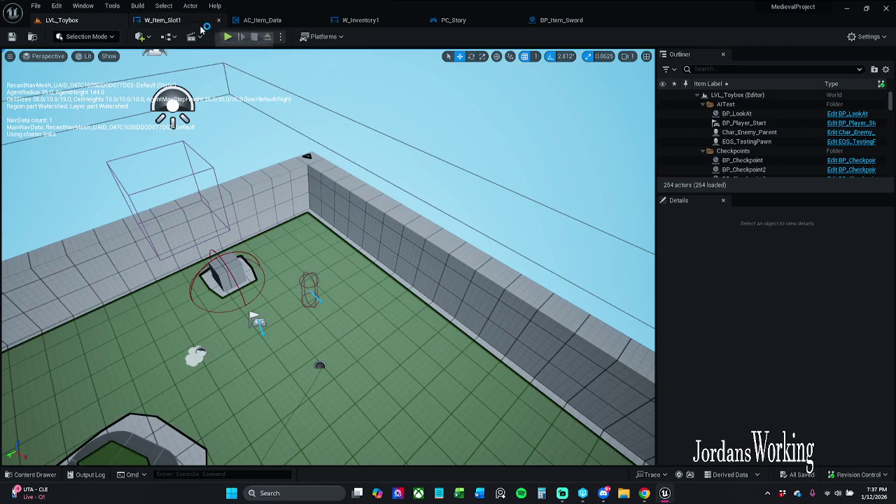
# - Test-play LVL_Toybox, stop the session, and begin a revision-control content submission
pyautogui.click(228, 38)
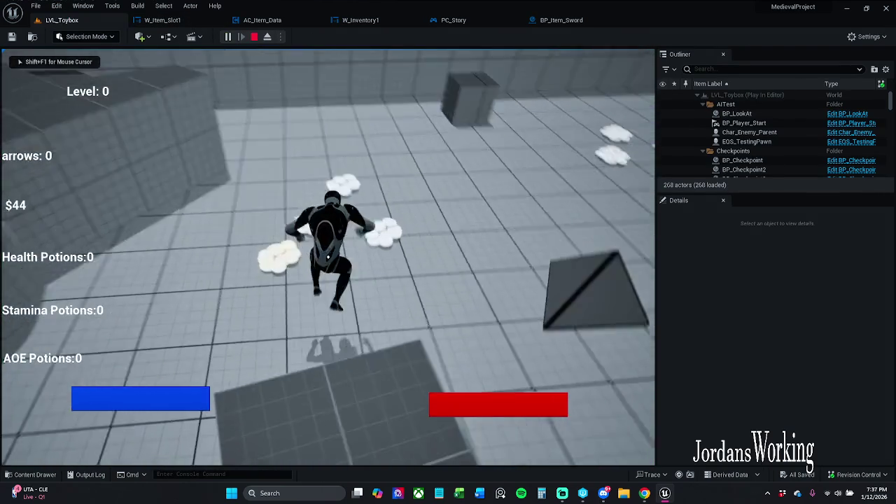
pyautogui.press('Escape')
pyautogui.press('Escape')
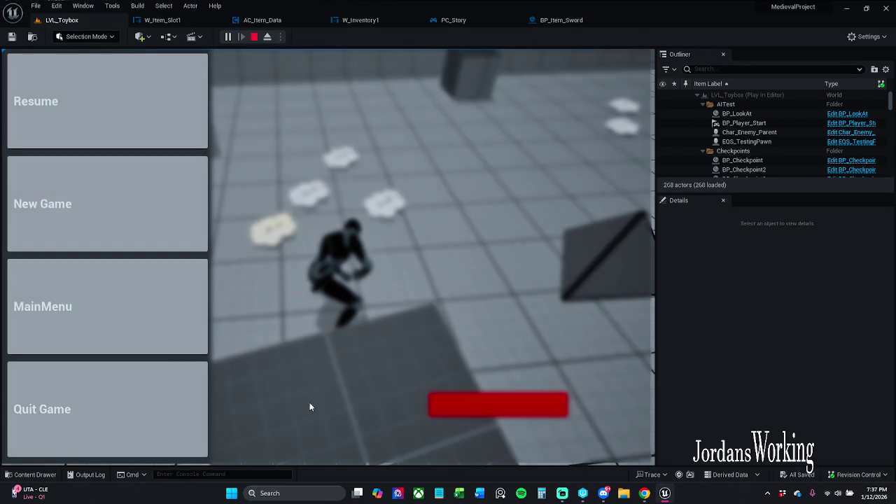
pyautogui.click(858, 475)
pyautogui.click(843, 432)
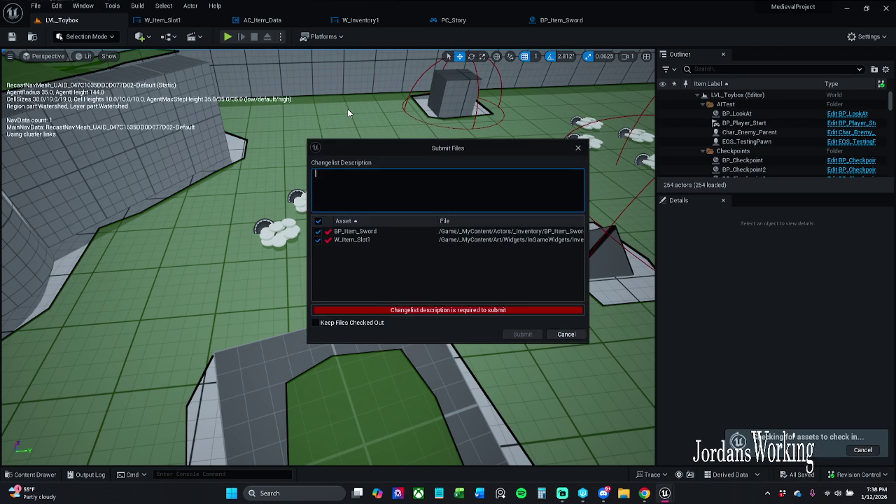
# - Enter 'reverting...' as the changelist description, fixing the typo
pyautogui.write('e')
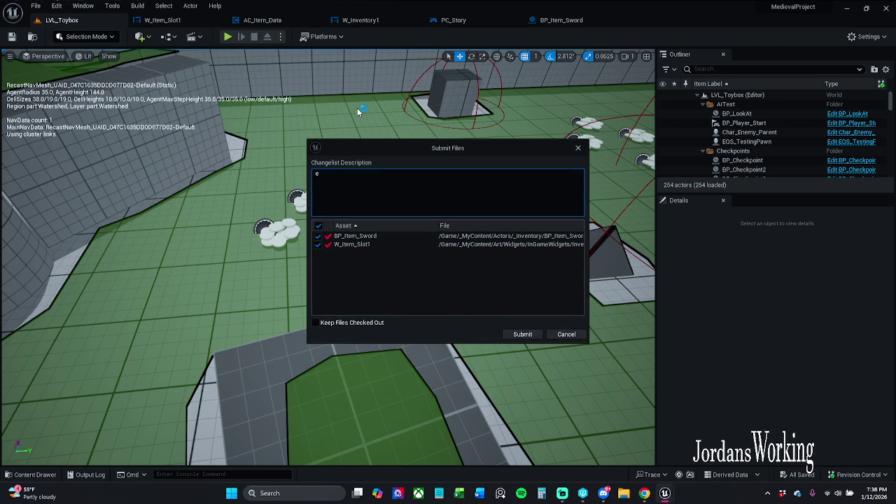
pyautogui.press('BackSpace')
pyautogui.write('revert')
pyautogui.write('omg')
pyautogui.write('...')
pyautogui.press('Left')
pyautogui.press('Left')
pyautogui.press('Left')
pyautogui.press('BackSpace')
pyautogui.press('BackSpace')
pyautogui.write('in')
pyautogui.click(454, 203)
# - Submit BP_Item_Sword and W_Item_Slot1, then show the desktop with Win+D
pyautogui.click(527, 335)
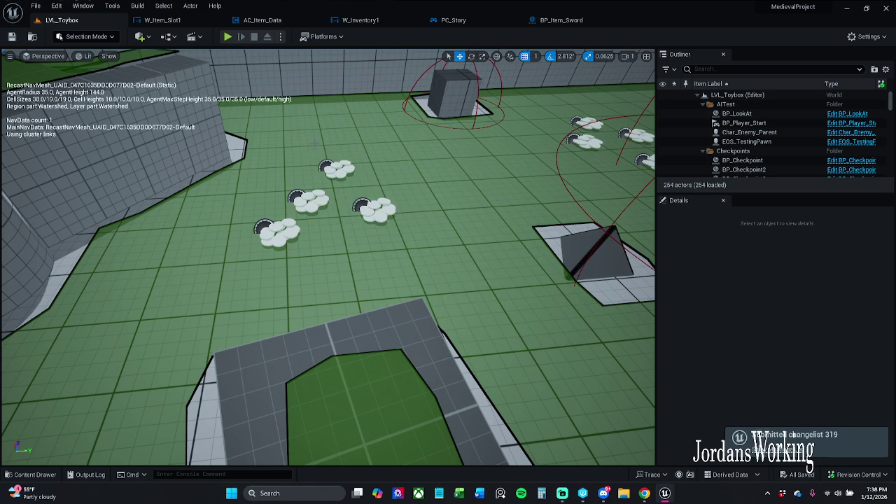
pyautogui.scroll(-3, 328, 256)
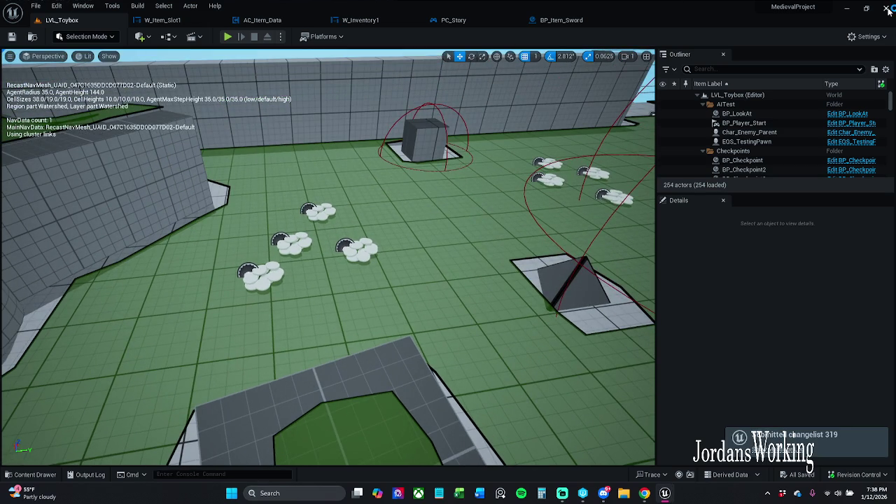
pyautogui.press('super+d')
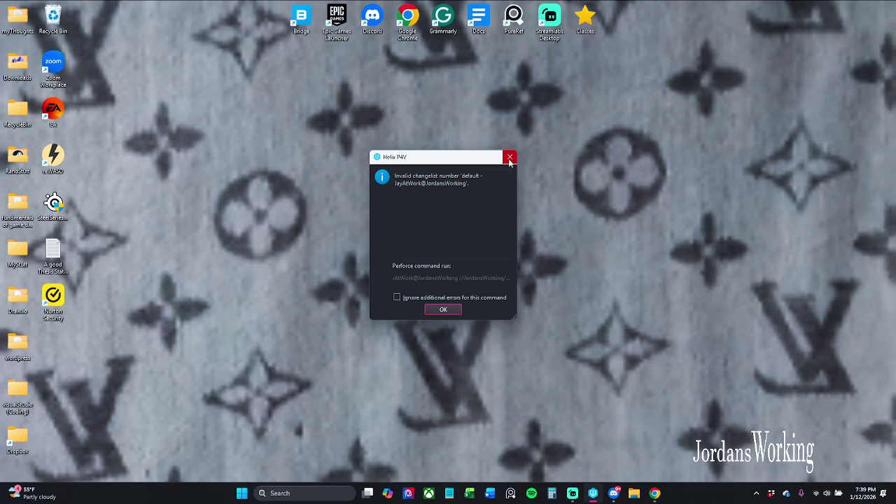
# - Dismiss the Helix P4V 'Invalid changelist number' error
pyautogui.click(510, 157)
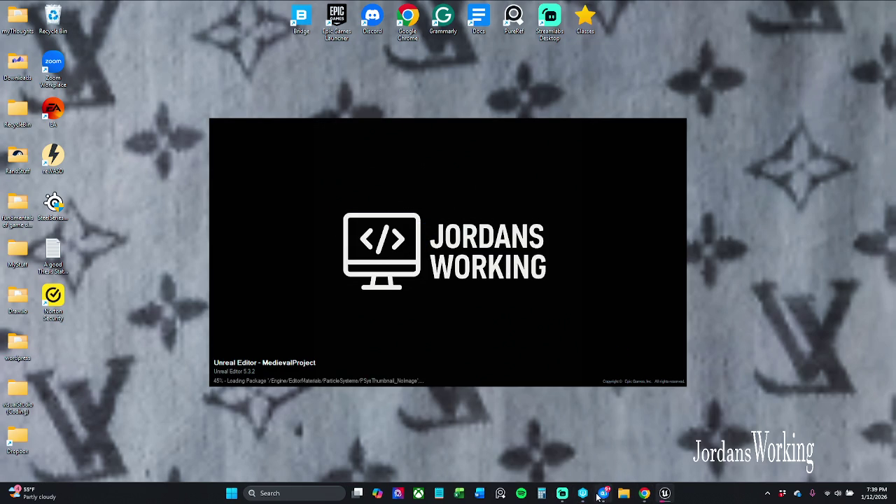
# - Once MedievalProject finishes loading, return to the LVL_Toybox level viewport
pyautogui.moveTo(567, 490)
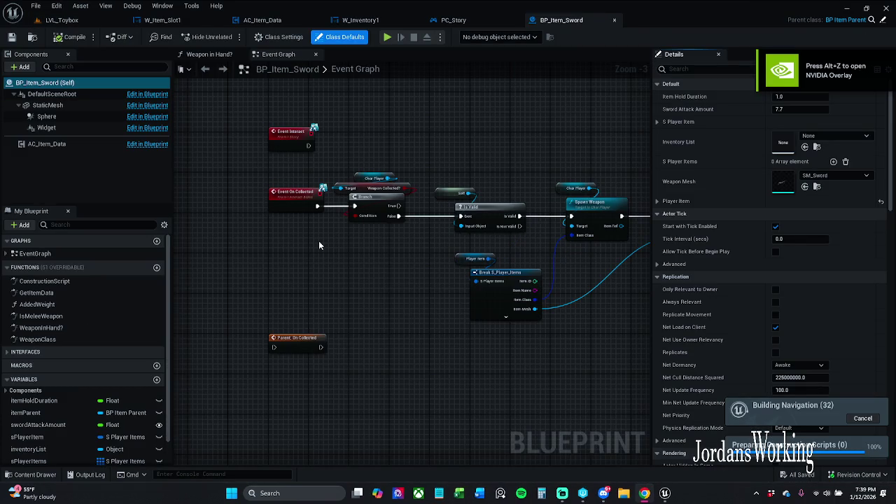
pyautogui.click(61, 20)
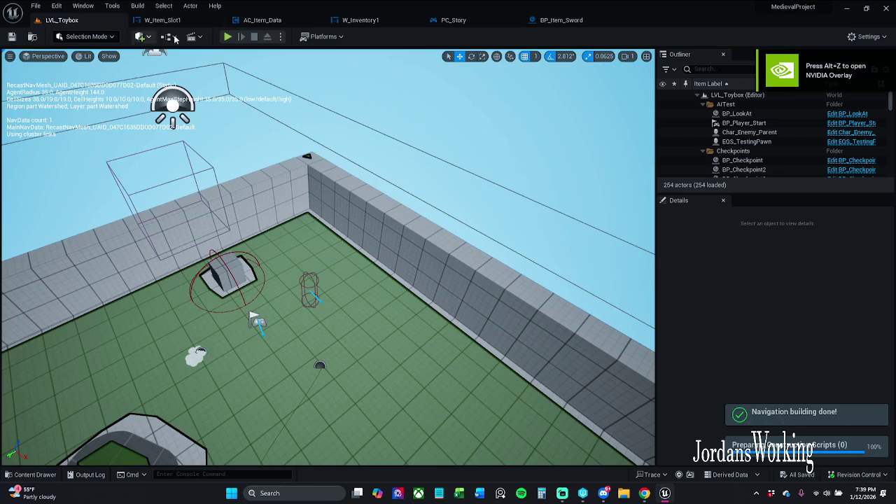
# - Play the level and pick up two items, stepping past the AC_Item_Data breakpoints
pyautogui.click(227, 37)
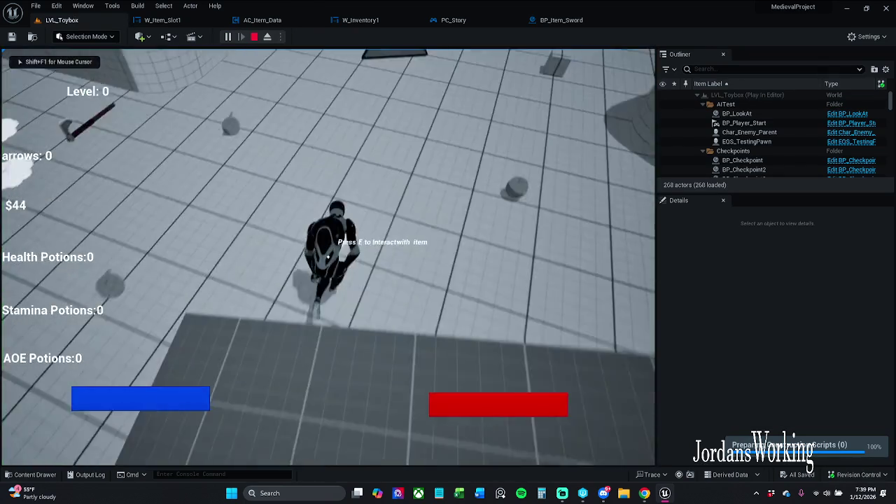
pyautogui.press('e')
pyautogui.click(400, 32)
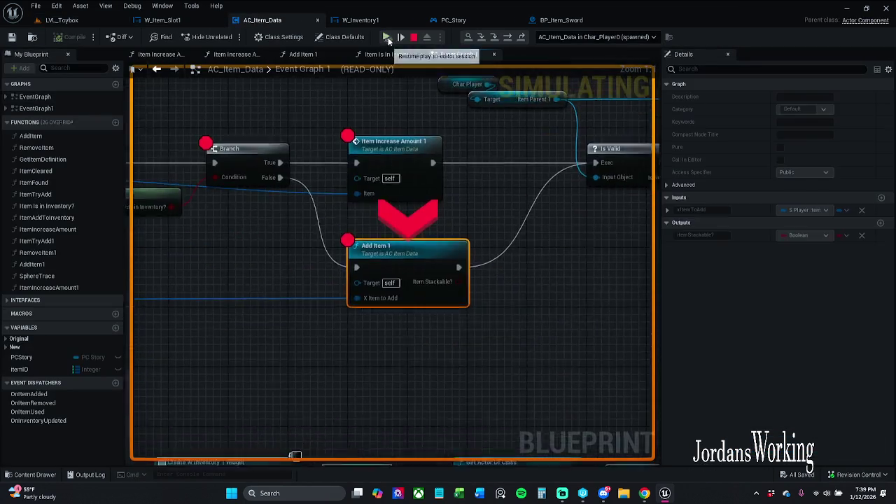
pyautogui.click(400, 33)
pyautogui.press('s')
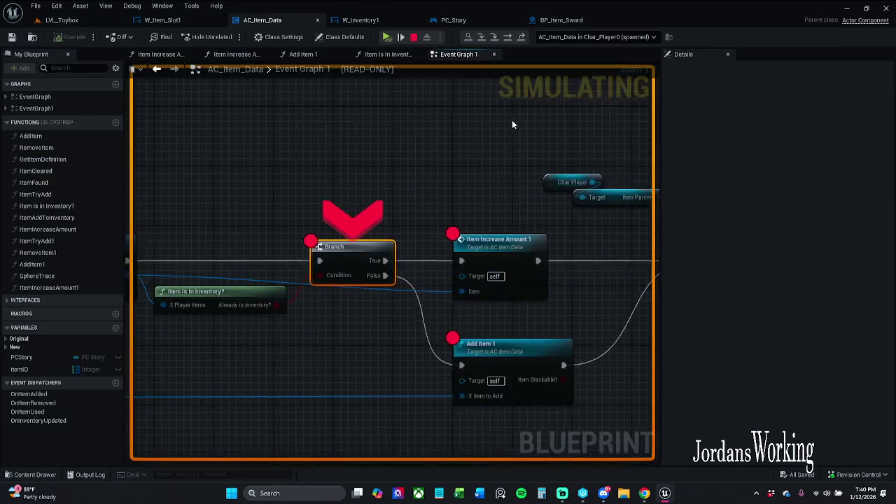
pyautogui.click(399, 32)
pyautogui.click(400, 33)
pyautogui.click(387, 38)
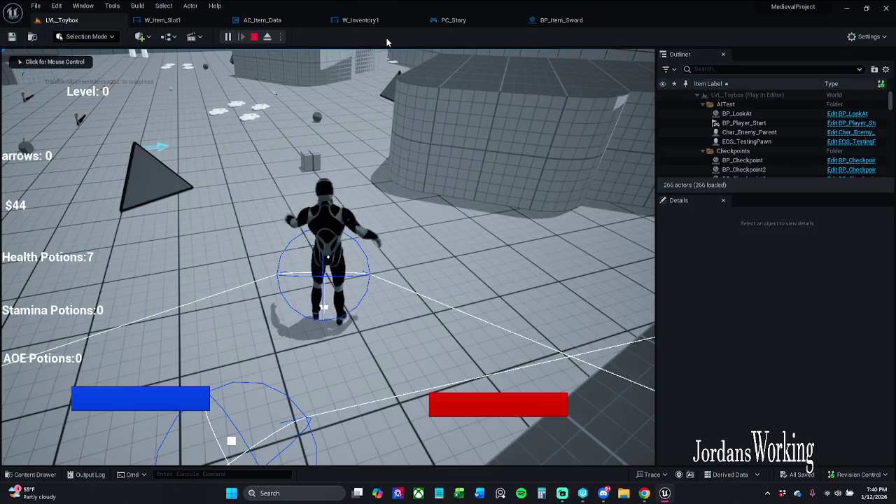
# - Pick up a third item, resume past its breakpoint, close the inventory panel and stop play
pyautogui.press('e')
pyautogui.click(384, 41)
pyautogui.click(385, 41)
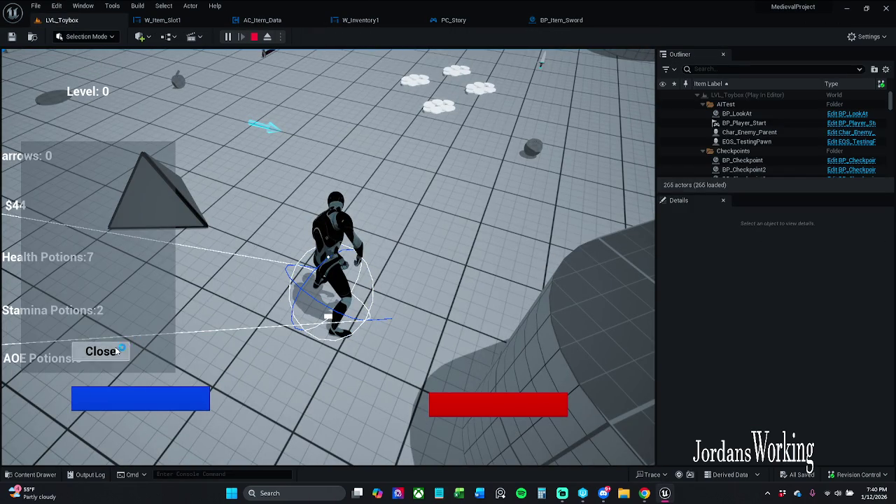
pyautogui.click(95, 353)
pyautogui.press('Escape')
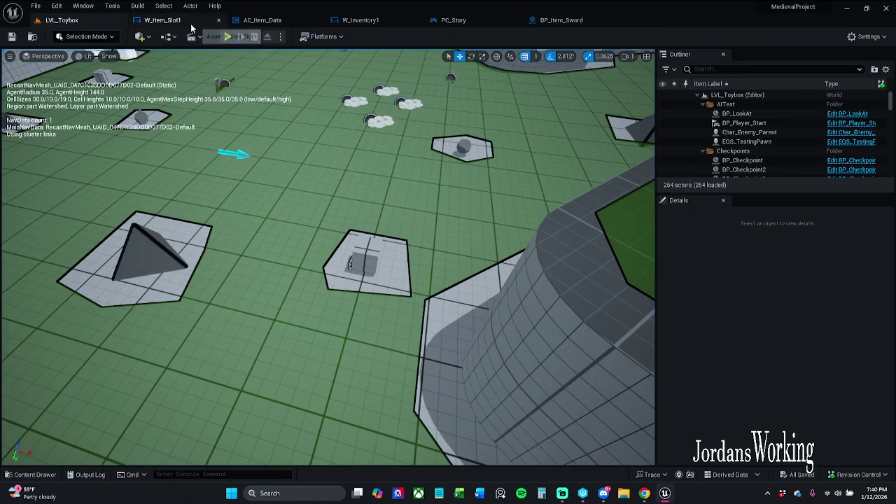
# - Glance at W_Item_Slot1, then attempt a revision-control check-in from LVL_Toybox
pyautogui.click(162, 20)
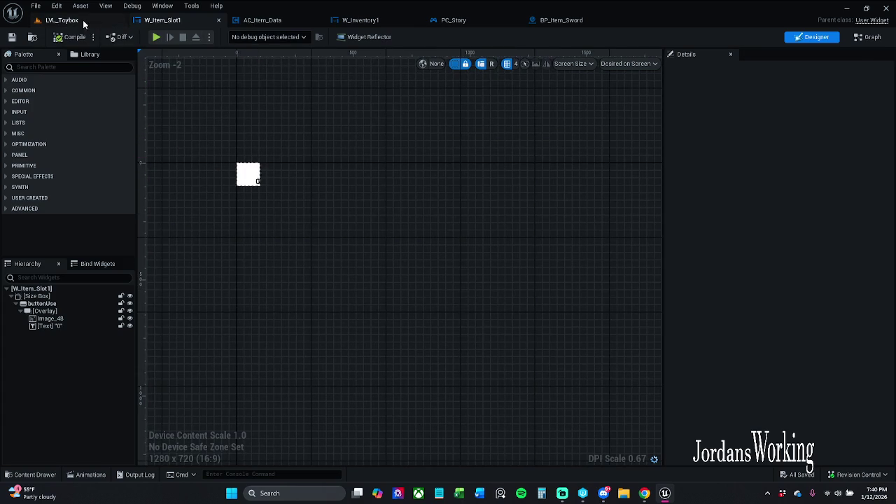
pyautogui.click(62, 20)
pyautogui.click(857, 475)
pyautogui.click(834, 433)
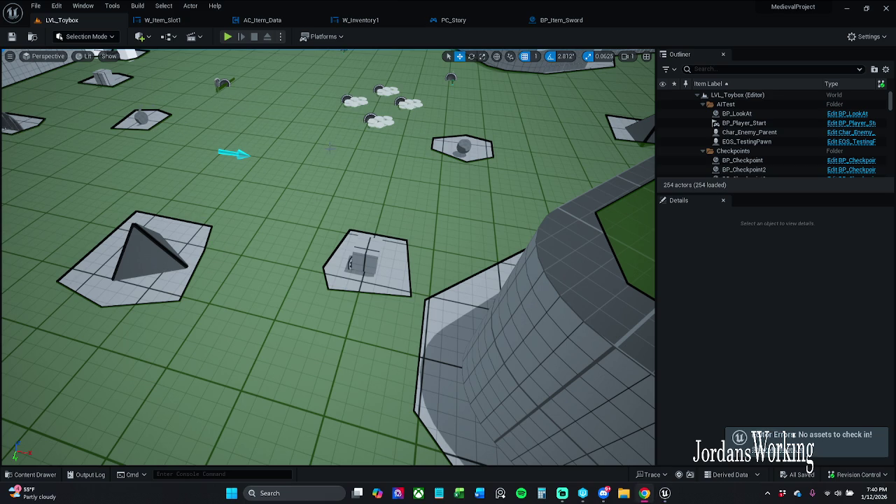
pyautogui.scroll(3, 357, 235)
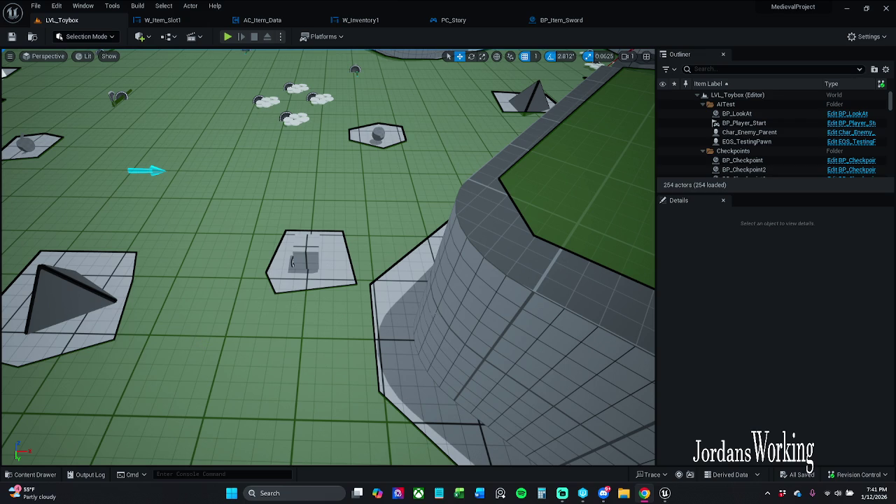
pyautogui.press('a')
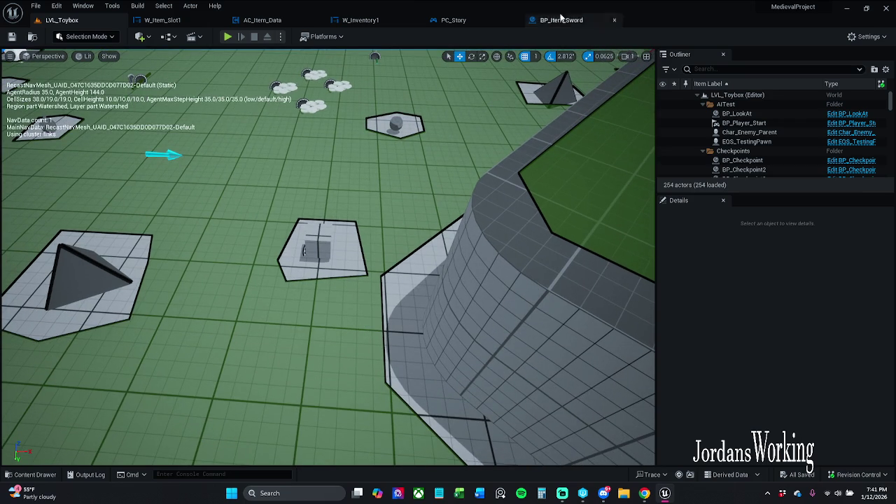
# - Flip to W_Item_Slot1 and back, then bring up the BP_Item_Sword Event Graph
pyautogui.click(172, 19)
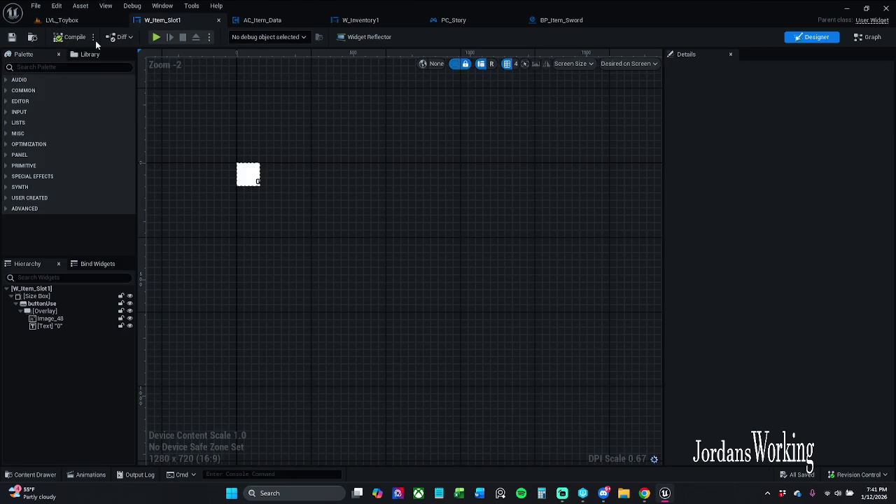
pyautogui.click(63, 20)
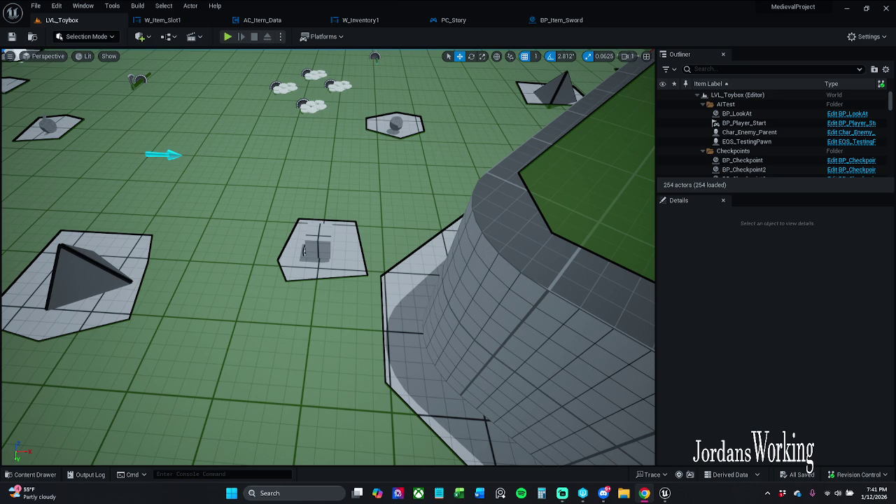
pyautogui.click(563, 24)
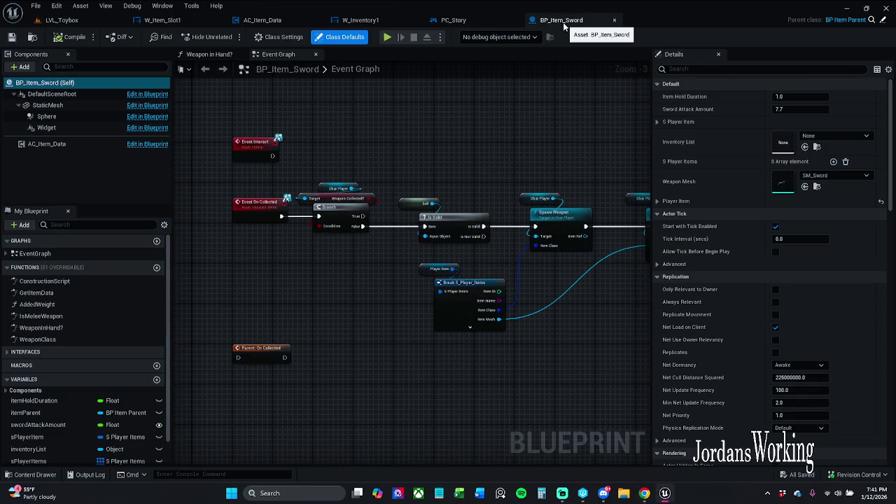
# - Save all modified assets from the BP_Item_Sword graph with File > Save All
pyautogui.moveTo(532, 154)
pyautogui.mouseDown()
pyautogui.moveTo(467, 128)
pyautogui.moveTo(486, 182)
pyautogui.moveTo(416, 149)
pyautogui.mouseUp()
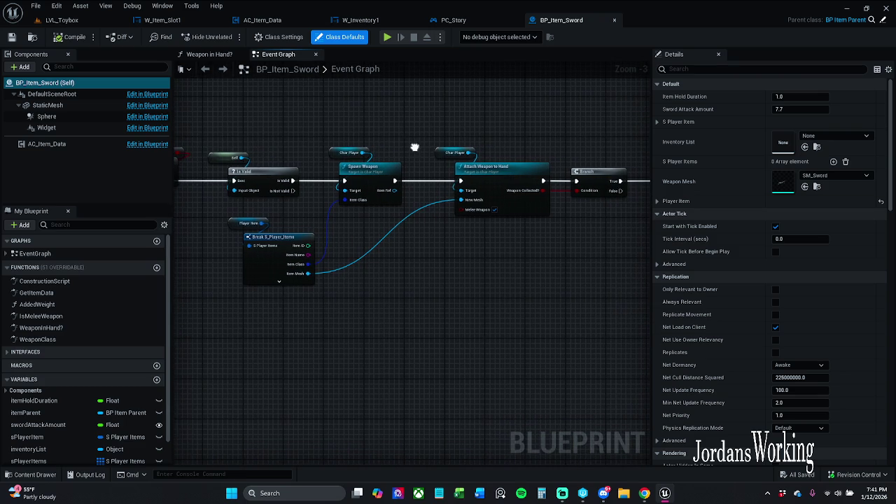
pyautogui.click(35, 6)
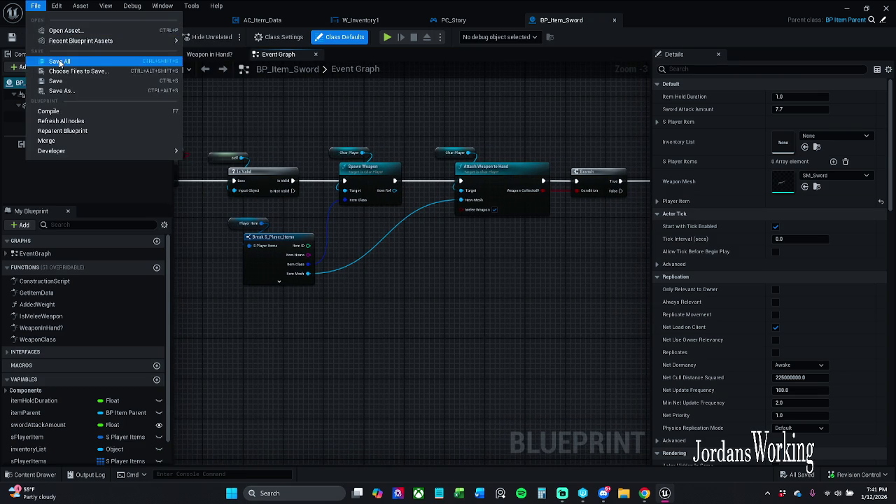
pyautogui.click(47, 61)
# - Open the Weapon in Hand? function graph, then close BP_Item_Sword and go back to LVL_Toybox
pyautogui.moveTo(369, 141)
pyautogui.mouseDown()
pyautogui.moveTo(410, 170)
pyautogui.moveTo(444, 148)
pyautogui.moveTo(373, 154)
pyautogui.mouseUp()
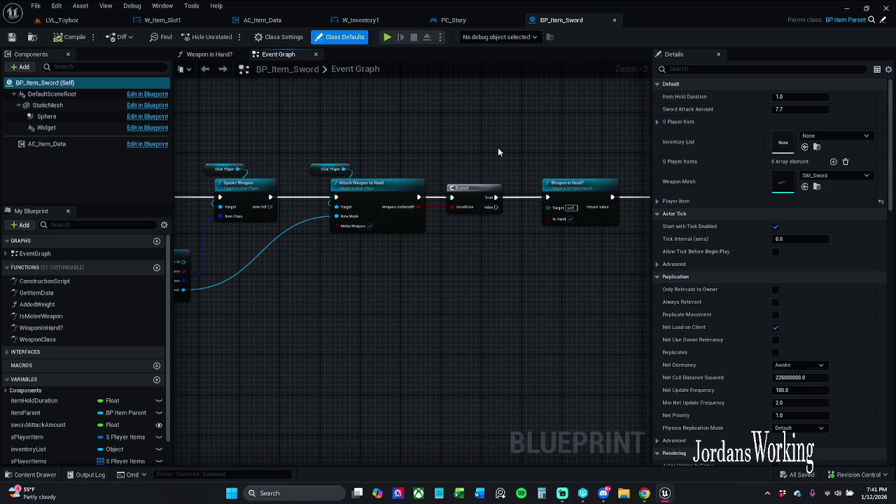
pyautogui.scroll(1, 423, 166)
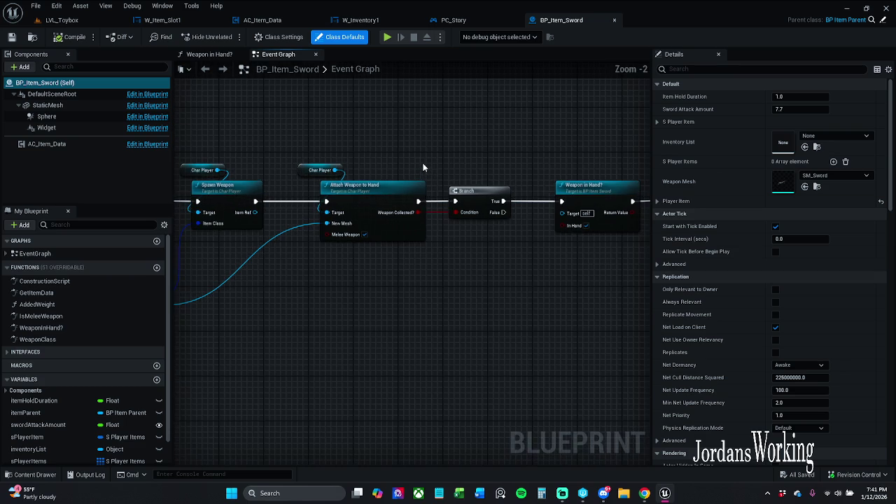
pyautogui.moveTo(424, 168); pyautogui.dragTo(331, 162)
pyautogui.moveTo(434, 156); pyautogui.dragTo(338, 160)
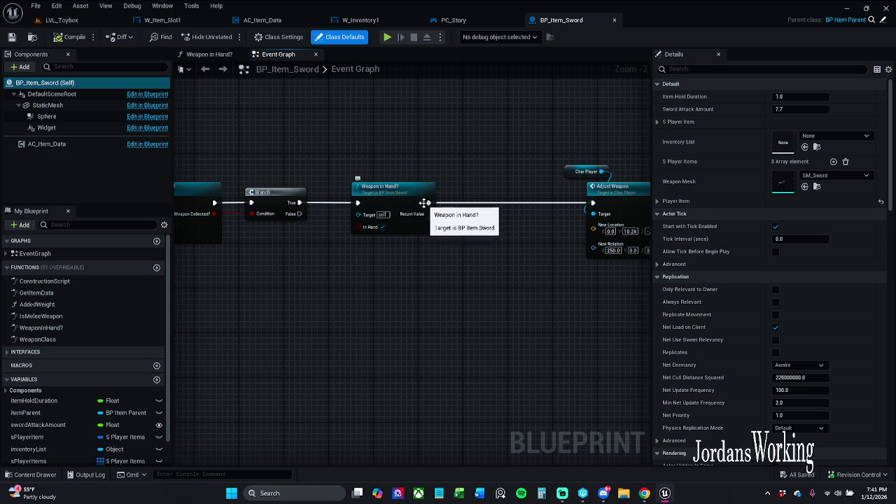
pyautogui.doubleClick(386, 195)
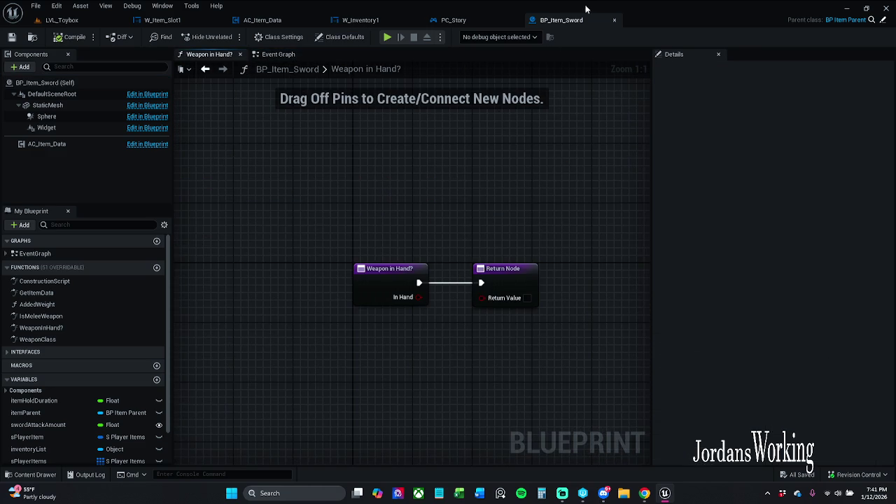
pyautogui.click(614, 19)
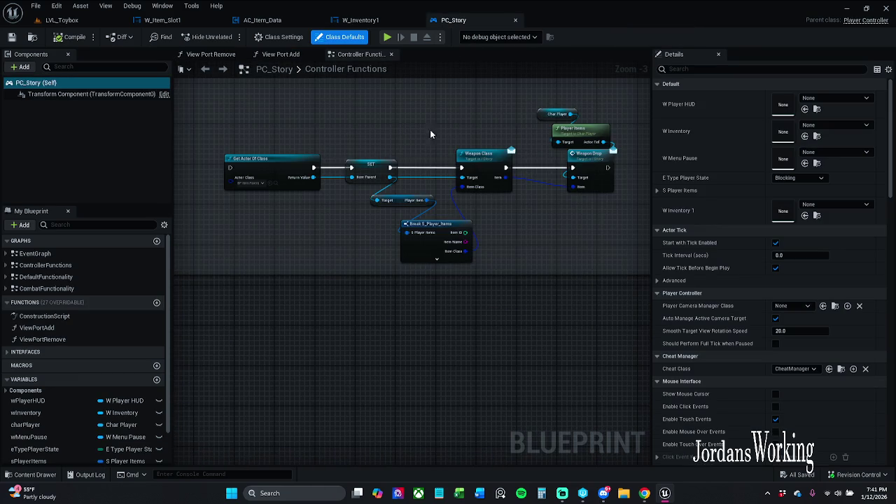
pyautogui.click(70, 20)
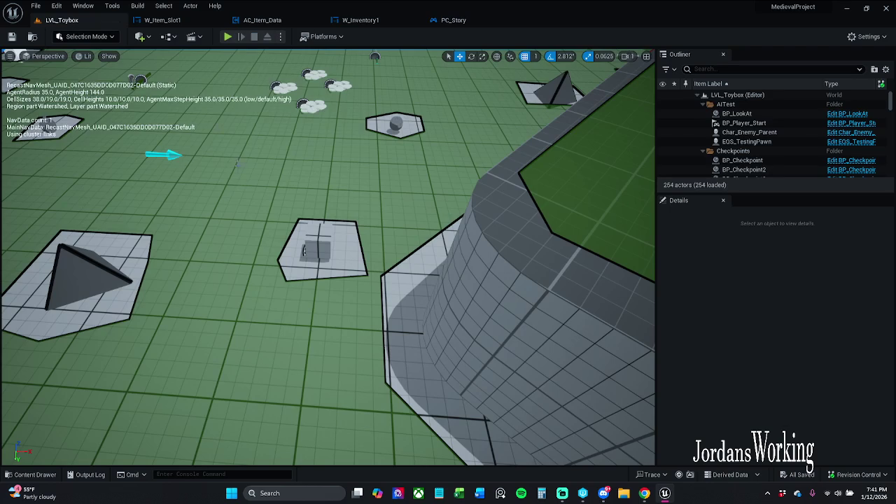
# - Select a sword actor in the Toybox level and open BP_Item_Sword for editing
pyautogui.scroll(-10, 328, 257)
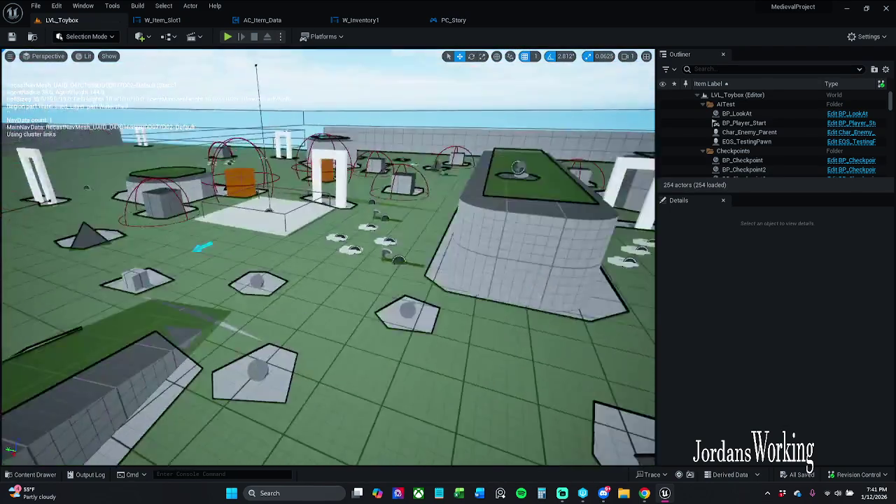
pyautogui.scroll(10, 328, 257)
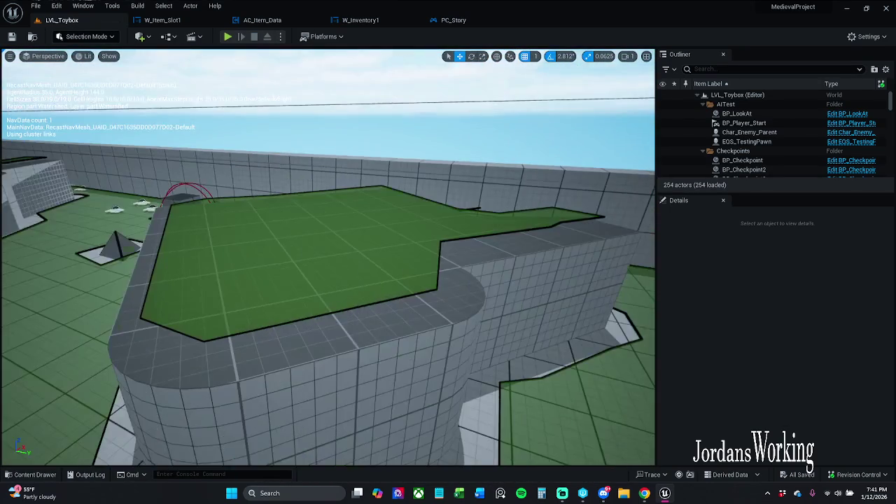
pyautogui.moveTo(328, 257); pyautogui.dragTo(259, 301)
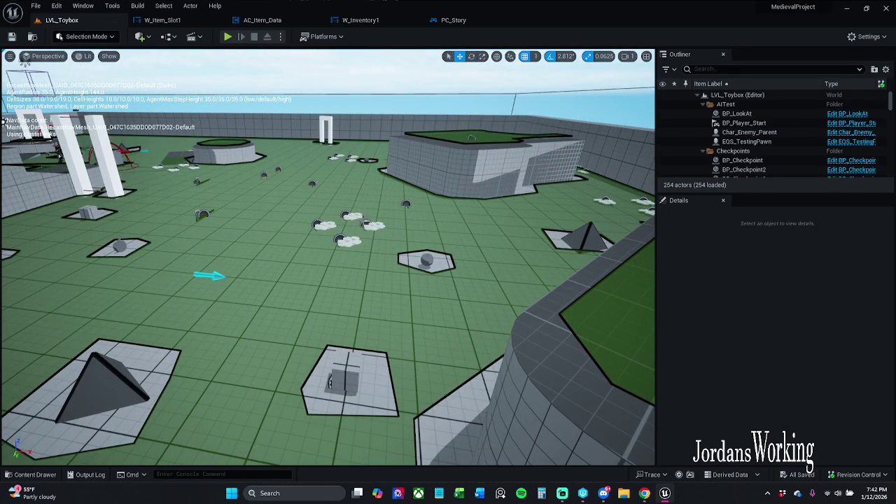
pyautogui.click(312, 182)
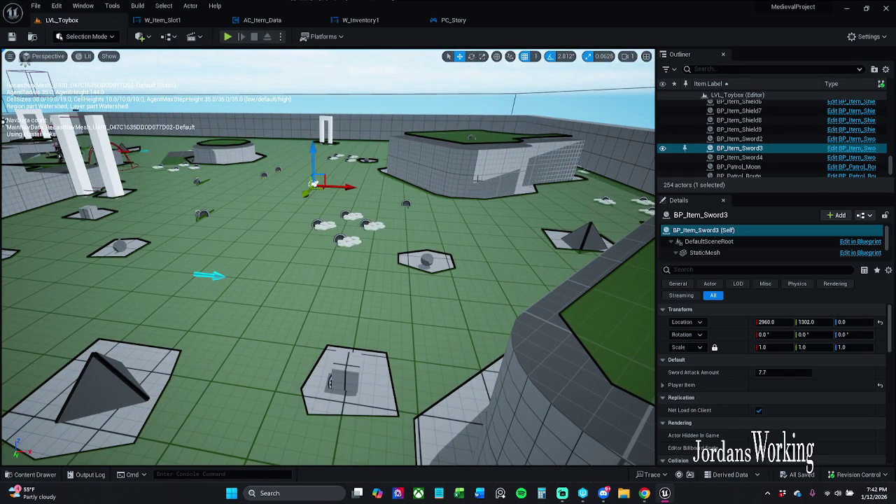
pyautogui.click(871, 152)
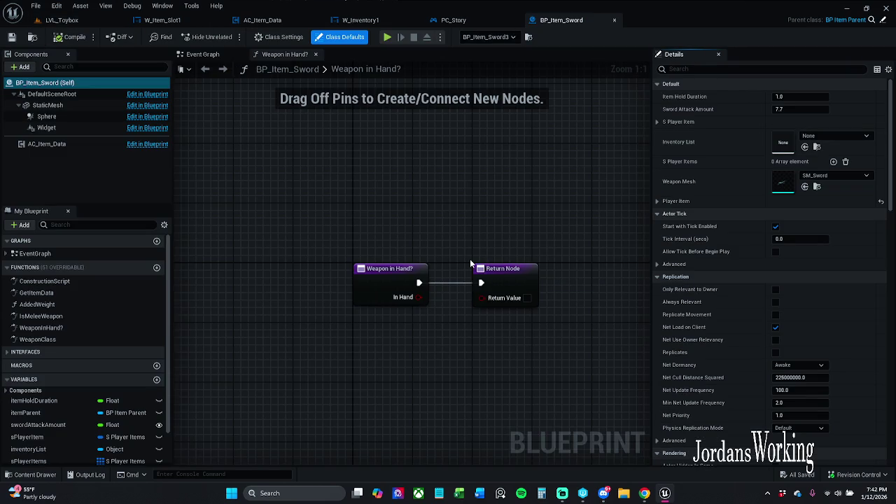
# - Wire the Branch straight into Adjust Weapon and move the Weapon in Hand? node up
pyautogui.click(316, 55)
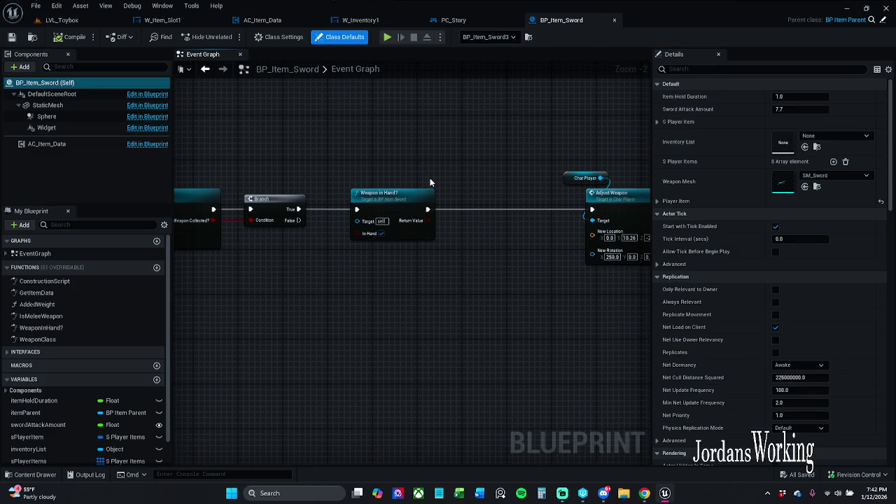
pyautogui.doubleClick(388, 196)
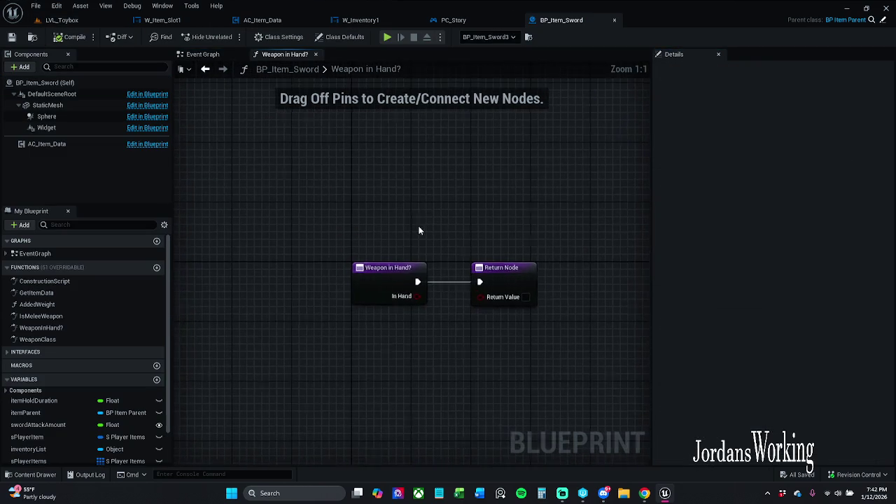
pyautogui.click(316, 55)
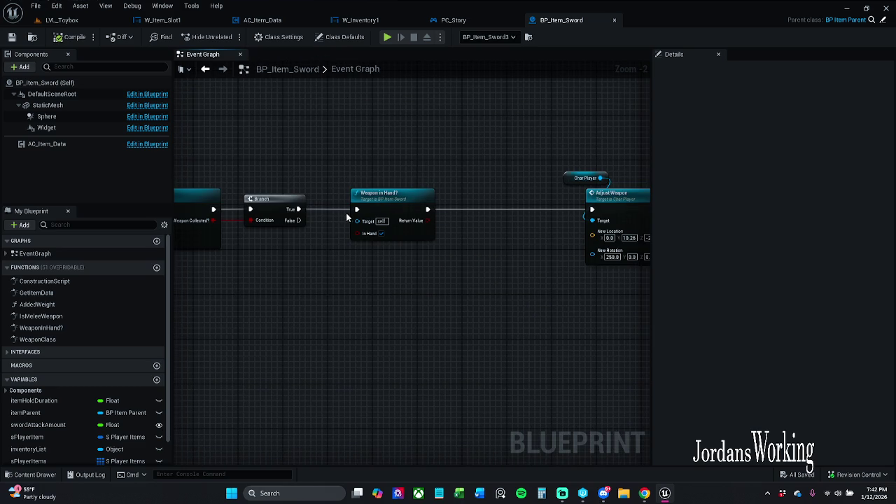
pyautogui.moveTo(357, 210)
pyautogui.mouseDown()
pyautogui.moveTo(604, 220)
pyautogui.moveTo(592, 210)
pyautogui.mouseUp()
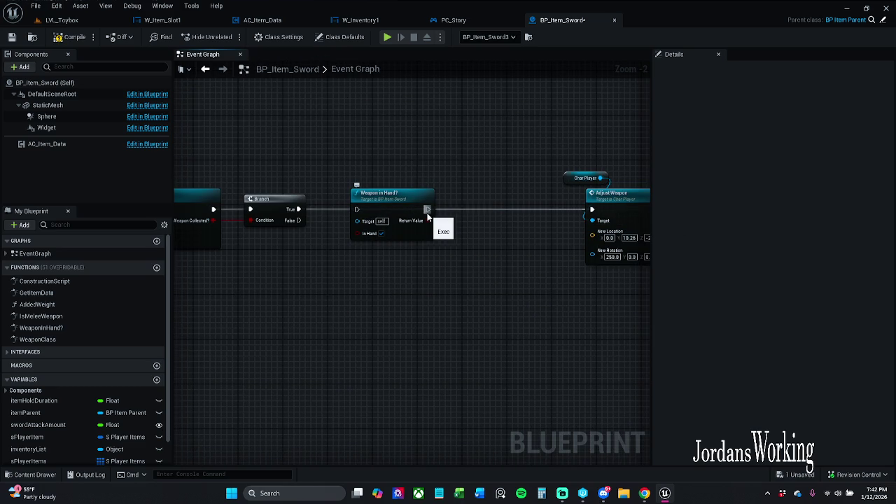
pyautogui.moveTo(402, 228); pyautogui.dragTo(403, 152)
# - Compile and check out BP_Item_Sword, then start a LVL_Toybox play test
pyautogui.click(61, 20)
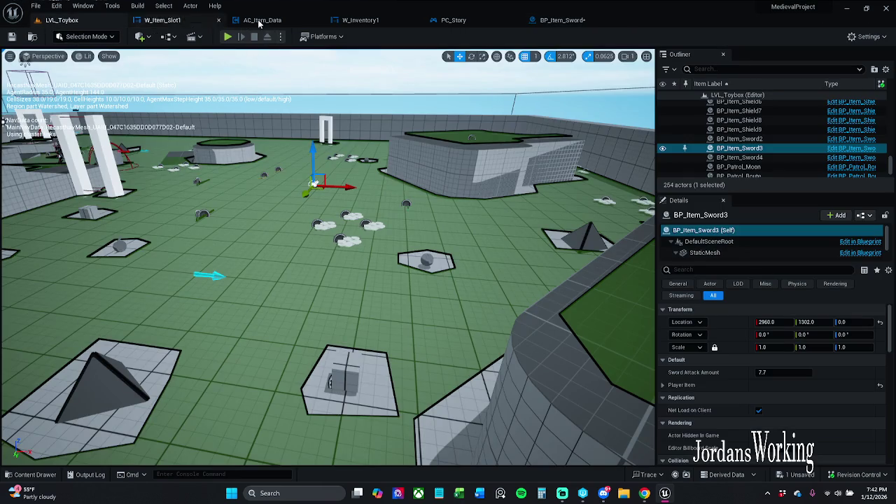
pyautogui.click(575, 22)
pyautogui.click(58, 37)
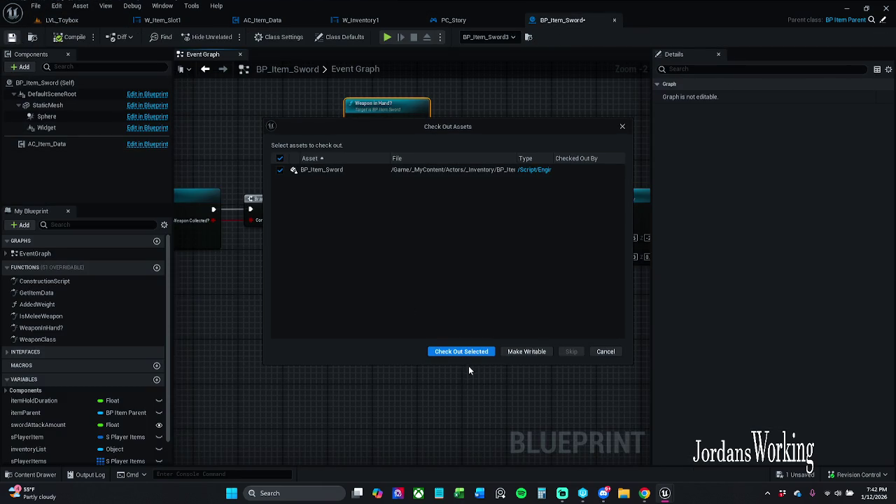
pyautogui.click(467, 351)
pyautogui.click(61, 20)
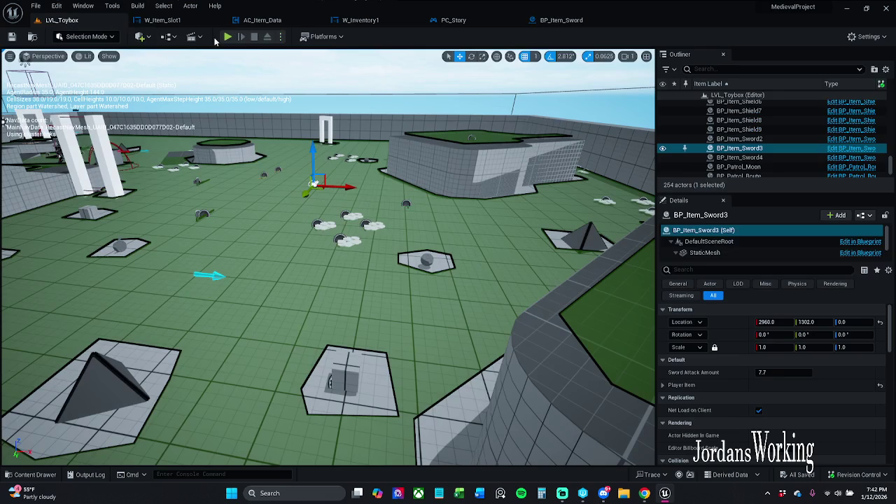
pyautogui.click(227, 37)
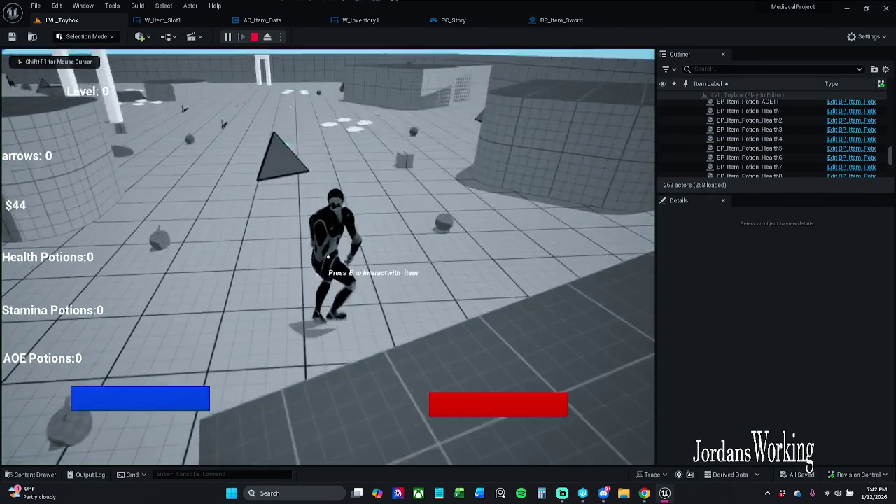
# - Run forward, continue past the breakpoint pauses, then remove the breakpoints from AC_Item_Data's nodes
pyautogui.press('w')
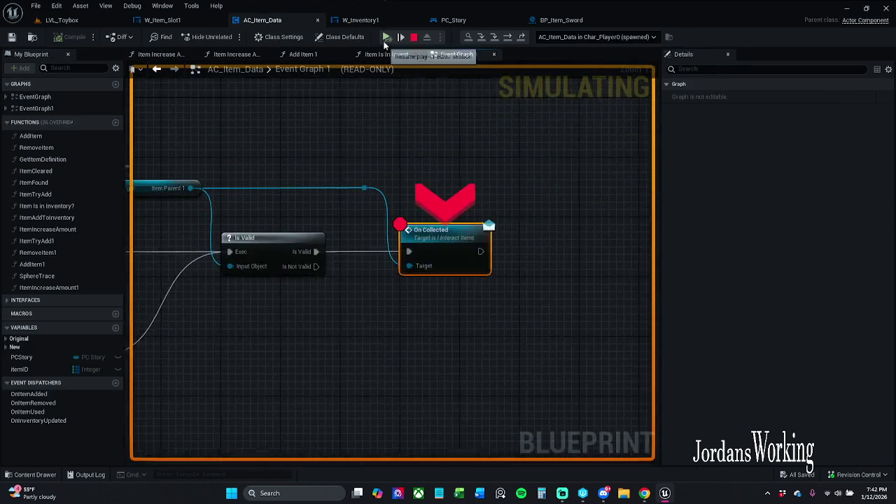
pyautogui.click(386, 36)
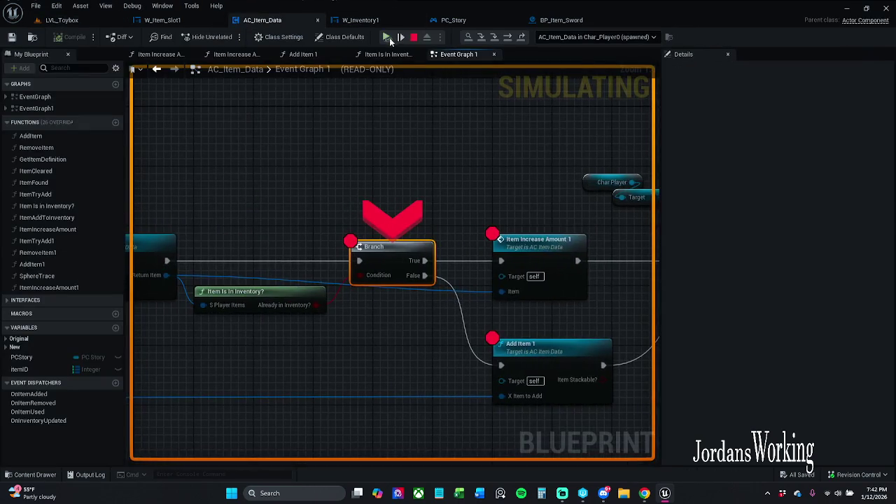
pyautogui.click(392, 35)
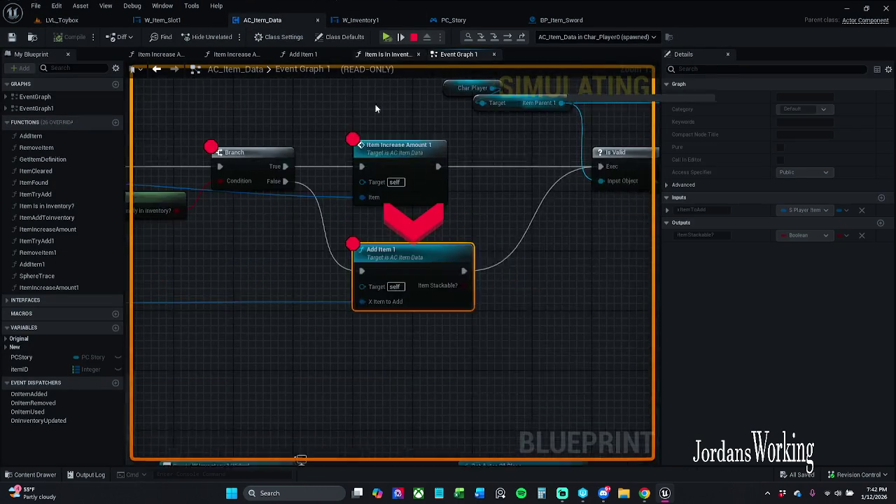
pyautogui.scroll(-5, 375, 108)
pyautogui.moveTo(339, 107)
pyautogui.mouseDown()
pyautogui.moveTo(479, 201)
pyautogui.moveTo(585, 230)
pyautogui.mouseUp()
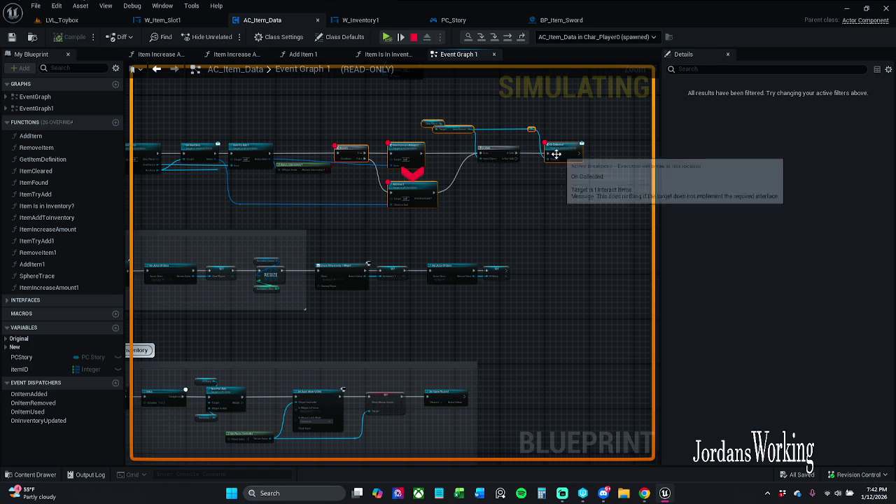
pyautogui.rightClick(556, 154)
pyautogui.click(585, 212)
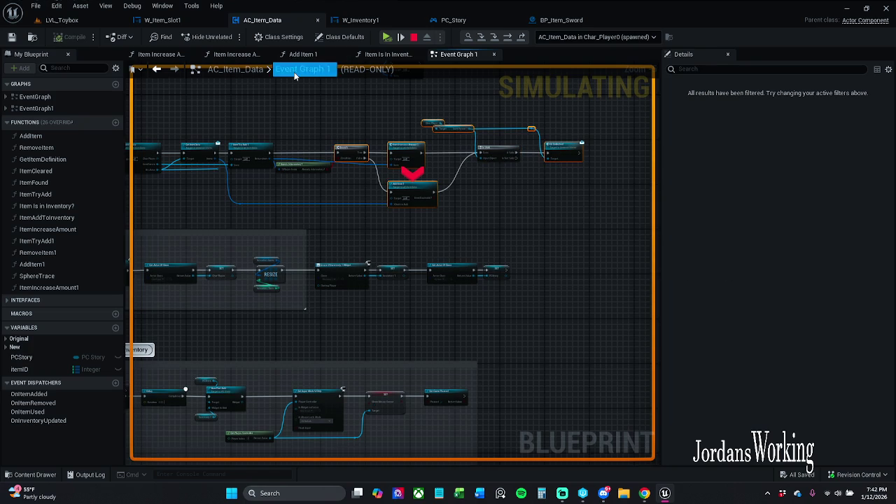
# - Resume play in LVL_Toybox, toggle the inventory twice, stop play and return to BP_Item_Sword
pyautogui.click(98, 20)
pyautogui.click(227, 37)
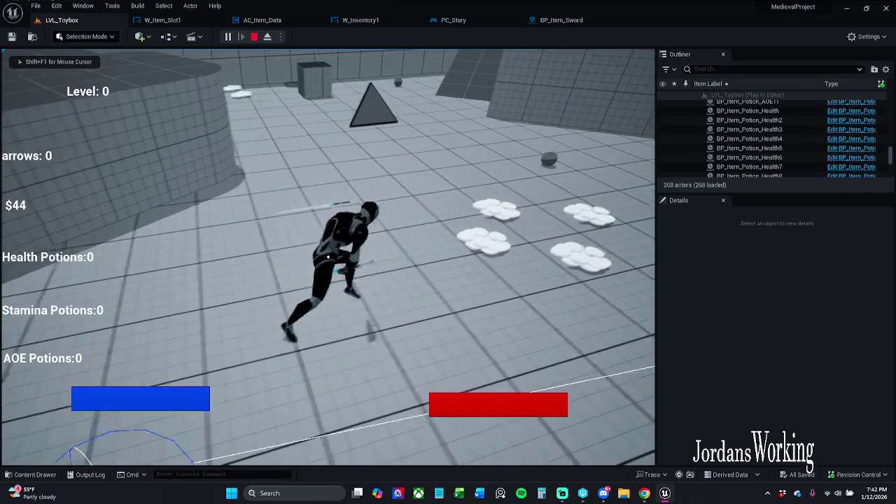
pyautogui.press('i')
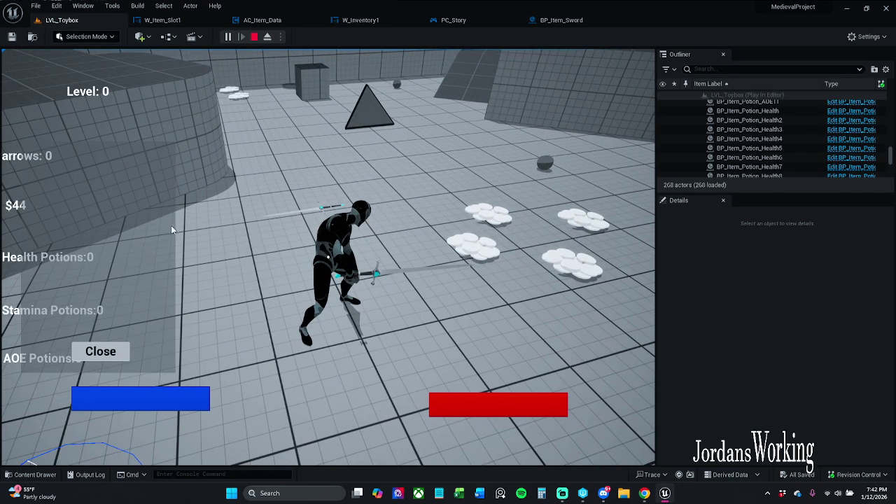
pyautogui.click(115, 350)
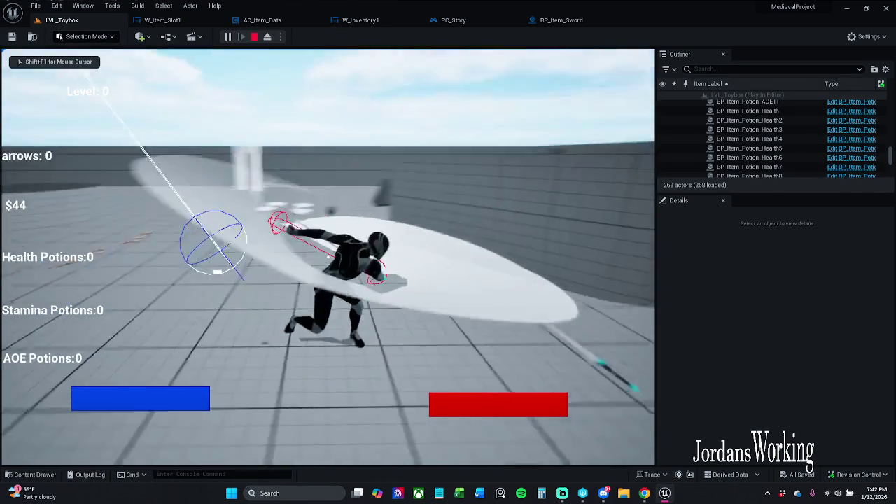
pyautogui.press('i')
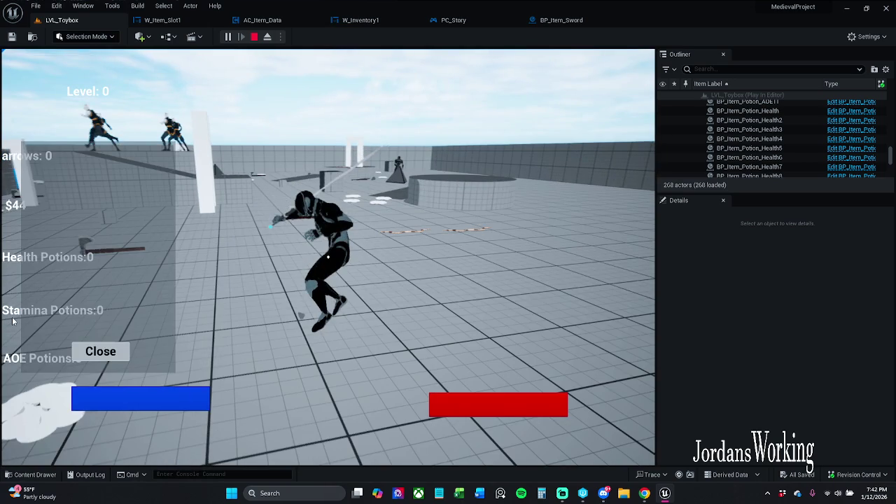
pyautogui.click(100, 351)
pyautogui.press('Escape')
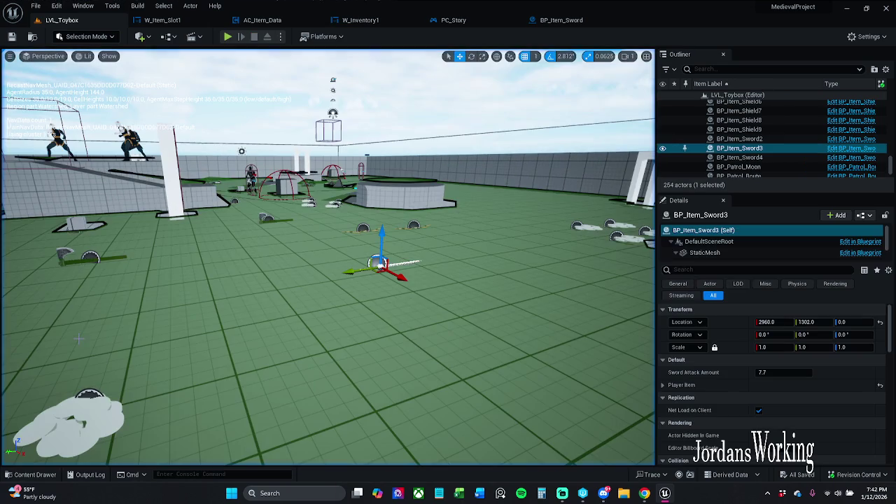
pyautogui.click(589, 19)
# - Reposition the Weapon in Hand? node slightly higher in the sword's event graph
pyautogui.moveTo(419, 153)
pyautogui.mouseDown()
pyautogui.moveTo(439, 191)
pyautogui.moveTo(383, 194)
pyautogui.mouseUp()
pyautogui.moveTo(336, 140)
pyautogui.mouseDown()
pyautogui.moveTo(363, 133)
pyautogui.moveTo(364, 156)
pyautogui.moveTo(334, 126)
pyautogui.mouseUp()
pyautogui.click(409, 151)
pyautogui.click(404, 137)
# - Survey the Branch, Adjust Weapon and Spawn Weapon nodes, save, then open BP_Item_Parent
pyautogui.moveTo(404, 137)
pyautogui.mouseDown()
pyautogui.moveTo(412, 165)
pyautogui.moveTo(428, 175)
pyautogui.moveTo(208, 152)
pyautogui.mouseUp()
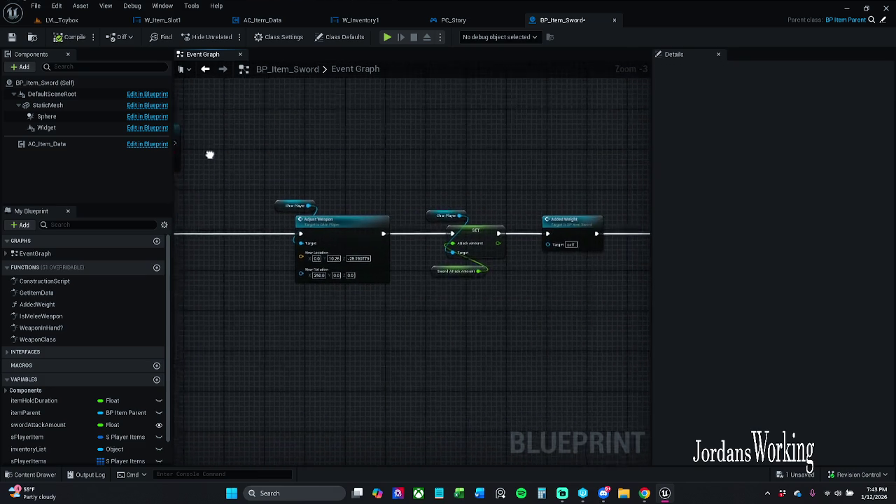
pyautogui.scroll(-1, 208, 152)
pyautogui.moveTo(420, 224)
pyautogui.mouseDown()
pyautogui.moveTo(287, 224)
pyautogui.moveTo(188, 208)
pyautogui.mouseUp()
pyautogui.moveTo(182, 175); pyautogui.dragTo(512, 175)
pyautogui.moveTo(189, 125); pyautogui.dragTo(404, 148)
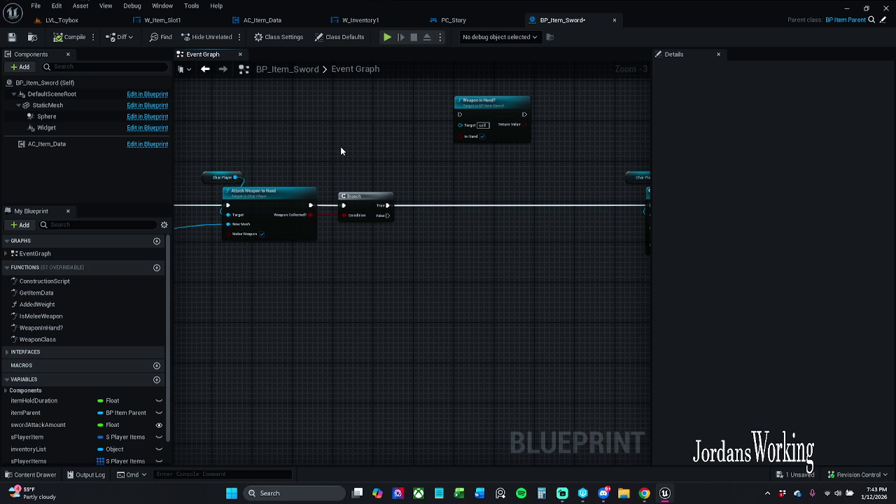
pyautogui.moveTo(340, 146); pyautogui.dragTo(448, 145)
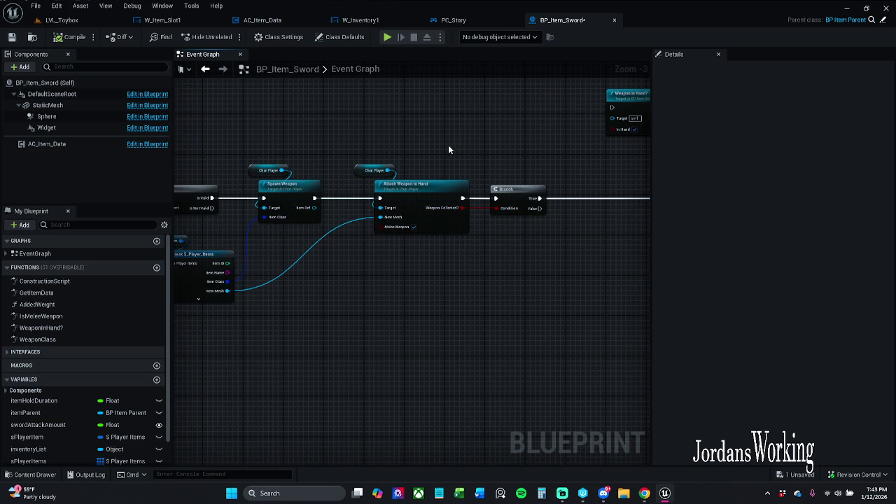
pyautogui.click(12, 36)
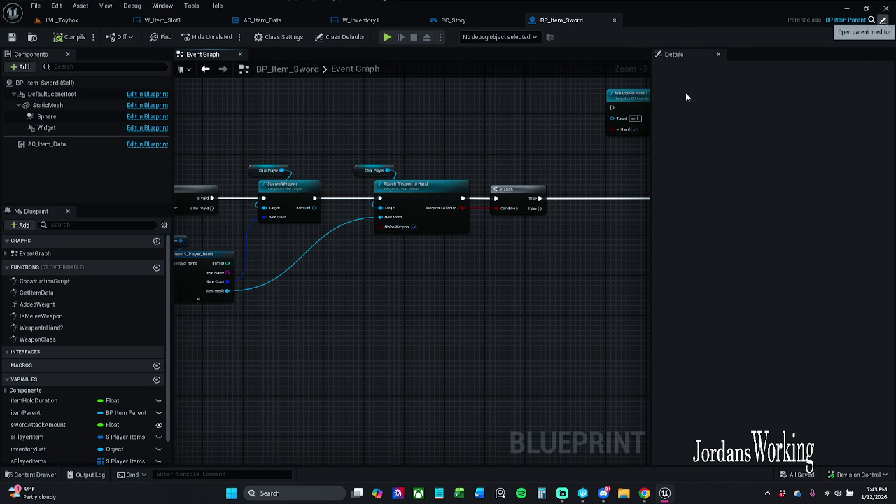
pyautogui.click(884, 20)
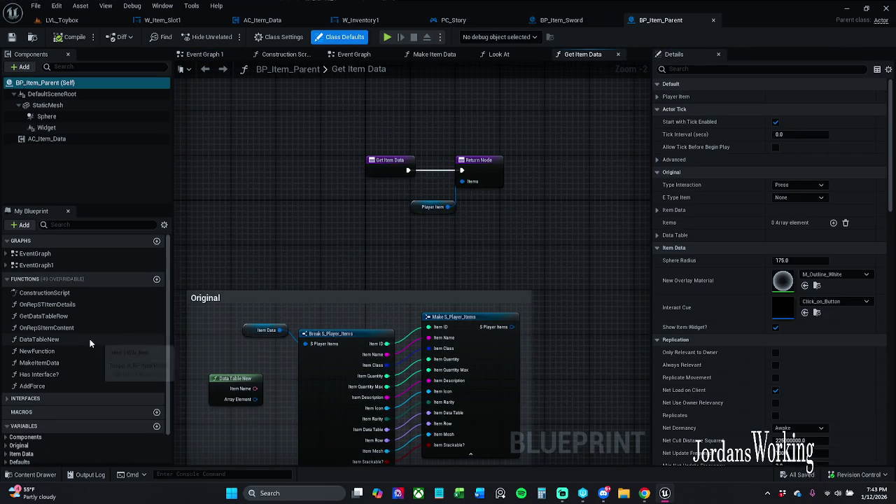
# - Move the playerItem variable from Defaults into the Item Data category
pyautogui.scroll(-3, 89, 344)
pyautogui.click(10, 421)
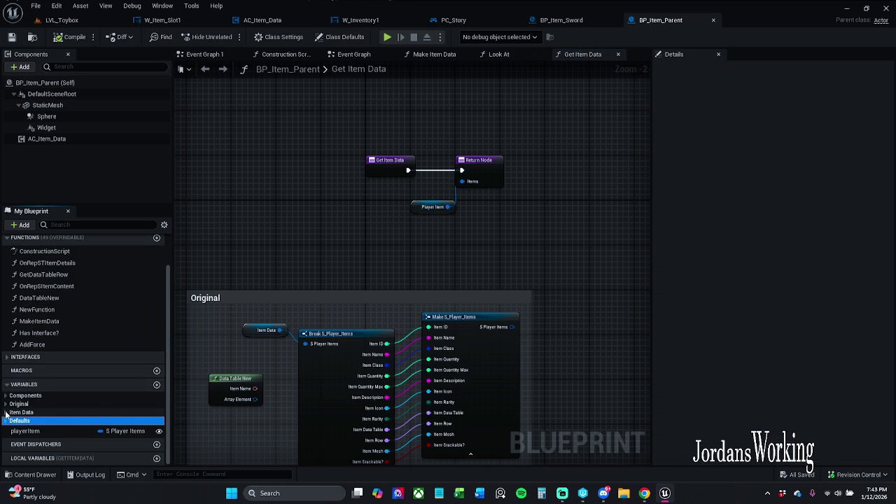
pyautogui.click(6, 413)
pyautogui.scroll(-3, 26, 418)
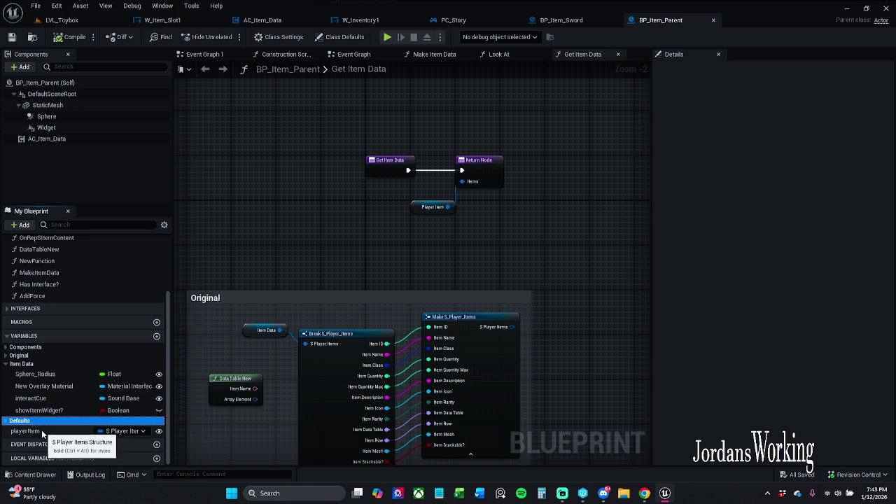
pyautogui.click(41, 430)
pyautogui.moveTo(41, 430); pyautogui.dragTo(18, 365)
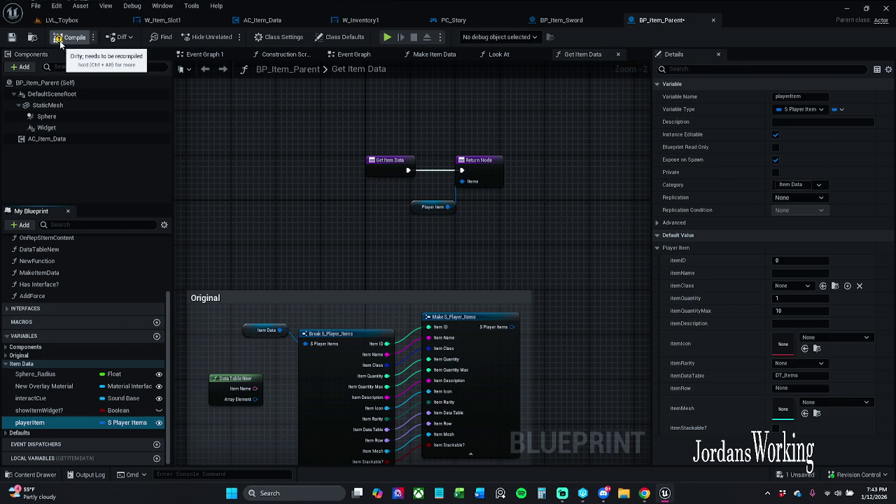
# - Save and check out BP_Item_Parent, tidy the Player Item node, and save again
pyautogui.click(12, 37)
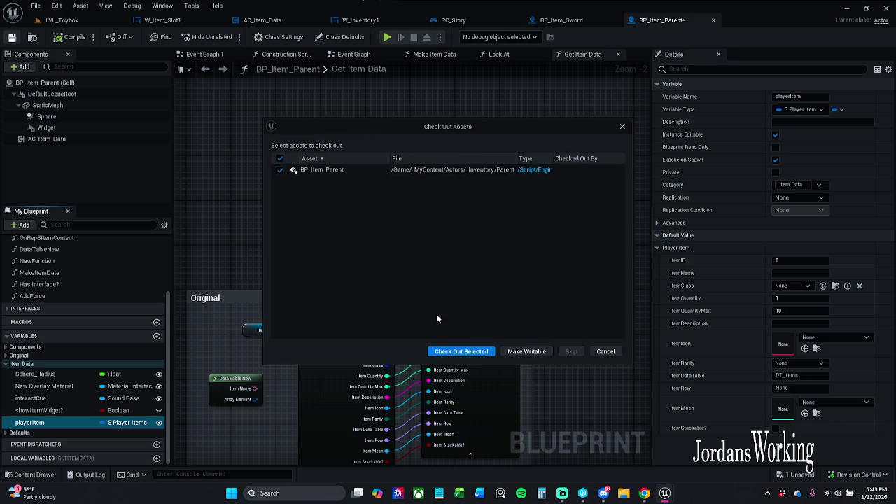
pyautogui.click(462, 352)
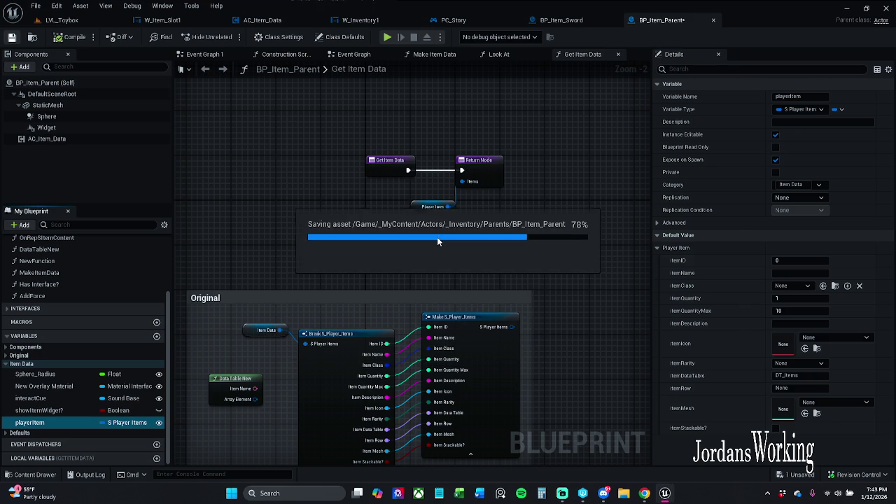
pyautogui.moveTo(413, 208); pyautogui.dragTo(407, 202)
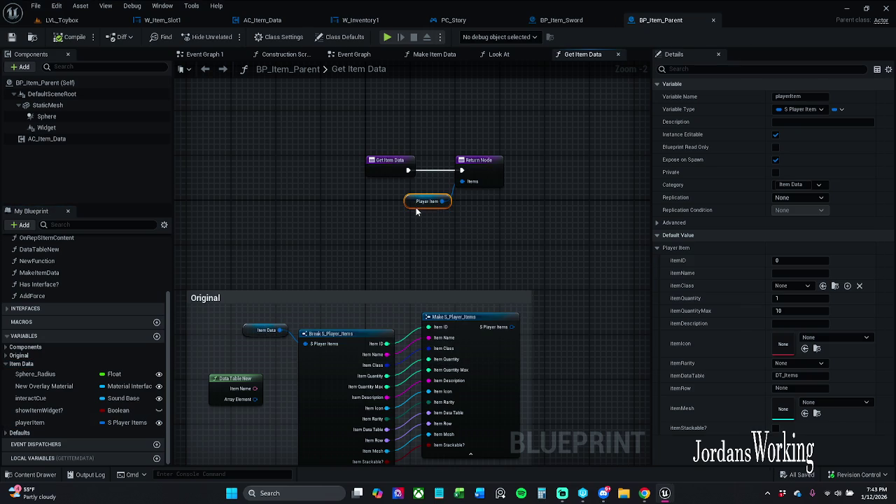
pyautogui.click(296, 160)
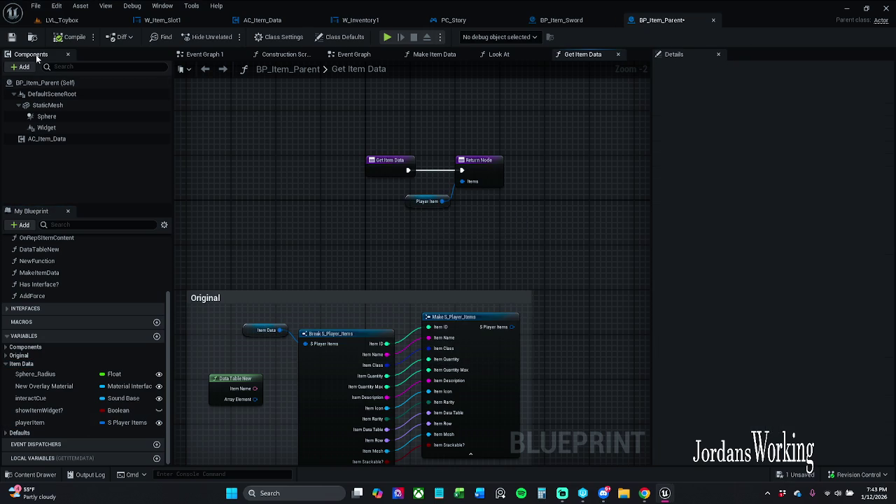
pyautogui.click(11, 37)
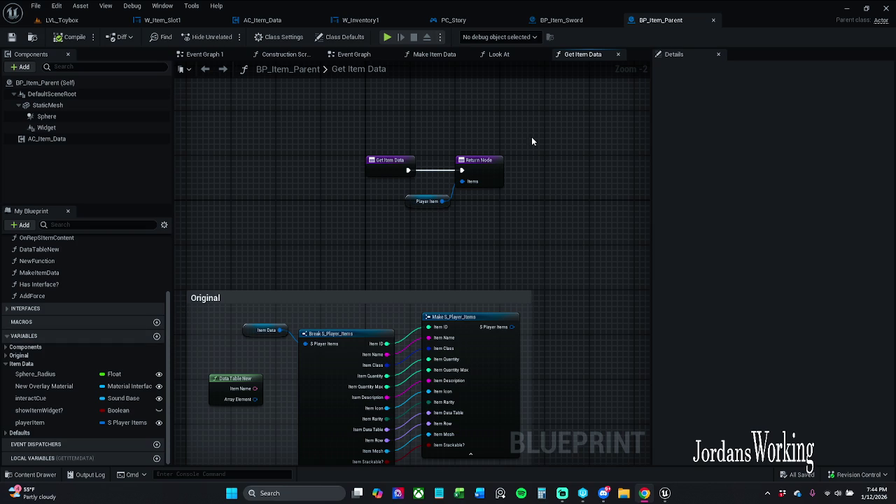
pyautogui.click(84, 24)
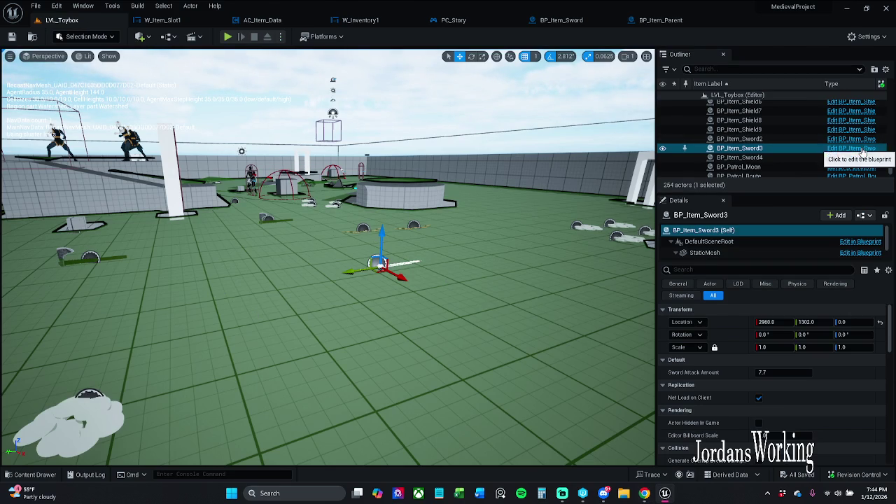
# - Open BP_Item_Sword and view its class defaults with S Player Item expanded
pyautogui.click(851, 148)
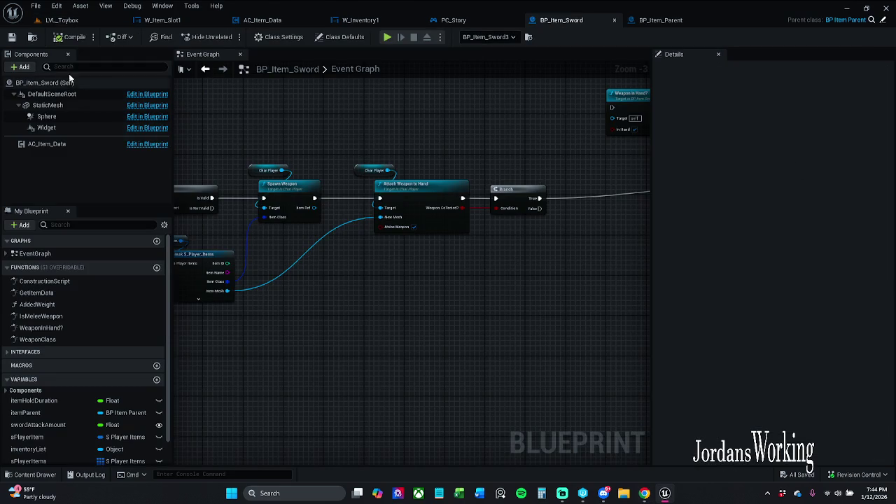
pyautogui.click(345, 40)
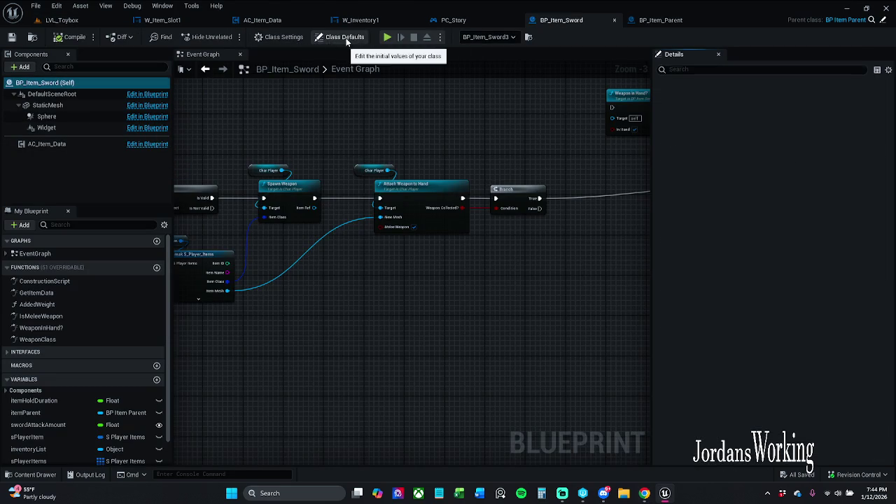
pyautogui.click(345, 41)
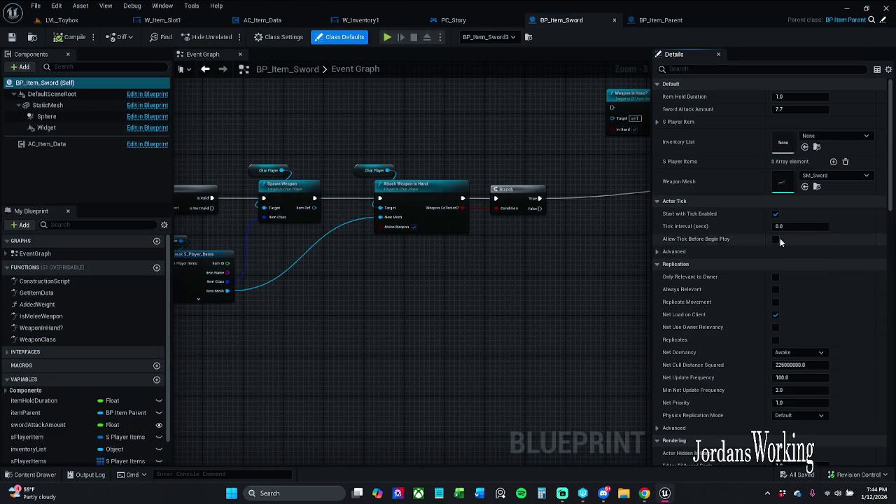
pyautogui.click(656, 123)
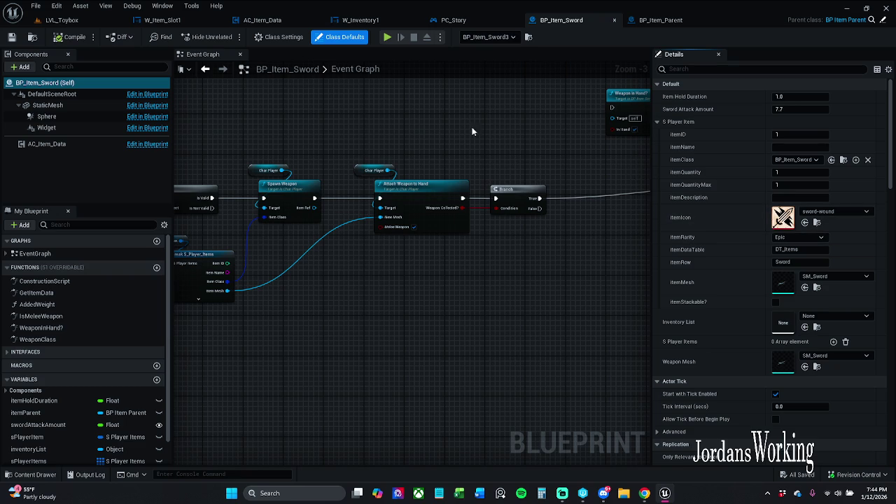
# - Add a Get Weapon Mesh node near Adjust Weapon in the event graph
pyautogui.scroll(-2, 485, 156)
pyautogui.moveTo(484, 156); pyautogui.dragTo(252, 142)
pyautogui.scroll(3, 375, 152)
pyautogui.moveTo(403, 134)
pyautogui.mouseDown()
pyautogui.moveTo(140, 130)
pyautogui.moveTo(314, 152)
pyautogui.moveTo(346, 165)
pyautogui.mouseUp()
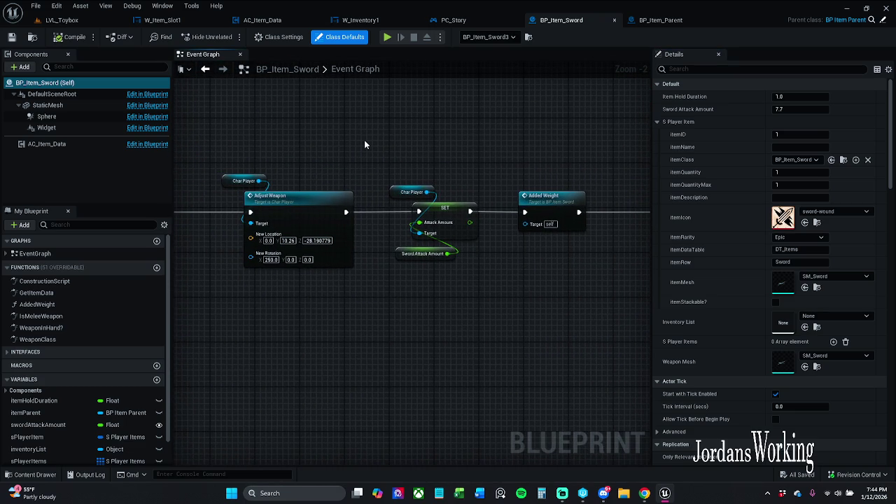
pyautogui.rightClick(364, 145)
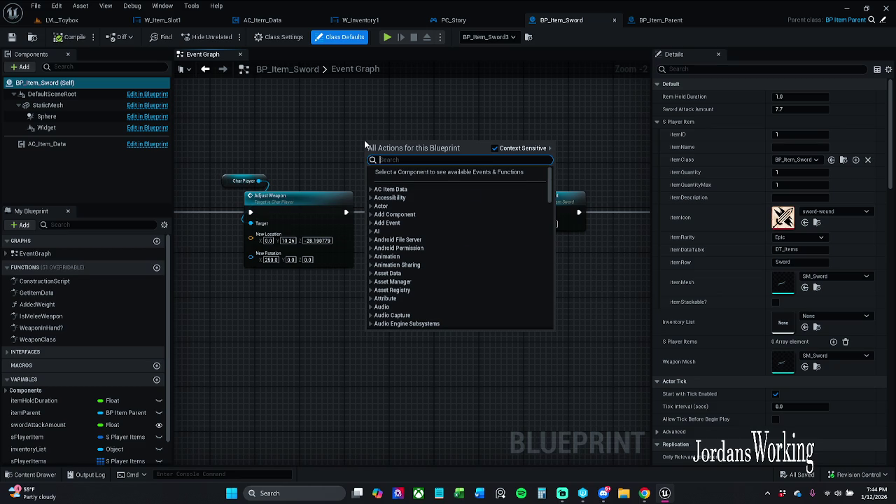
pyautogui.write('weap')
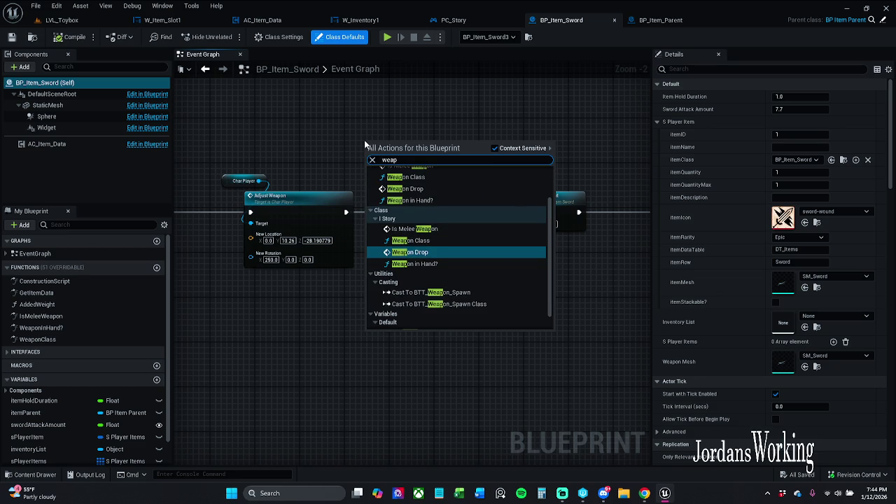
pyautogui.write('onM')
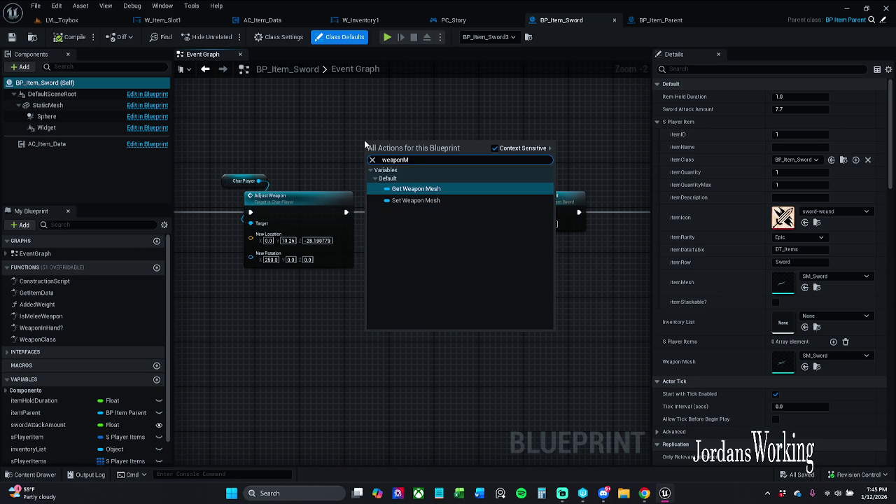
pyautogui.press('Return')
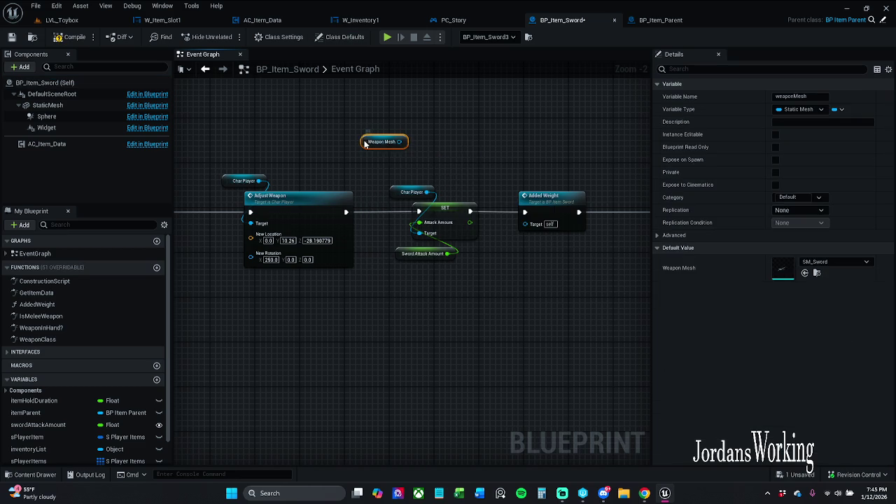
# - Find weaponMesh references, delete the Weapon Mesh node, close the results and save
pyautogui.rightClick(365, 143)
pyautogui.click(405, 219)
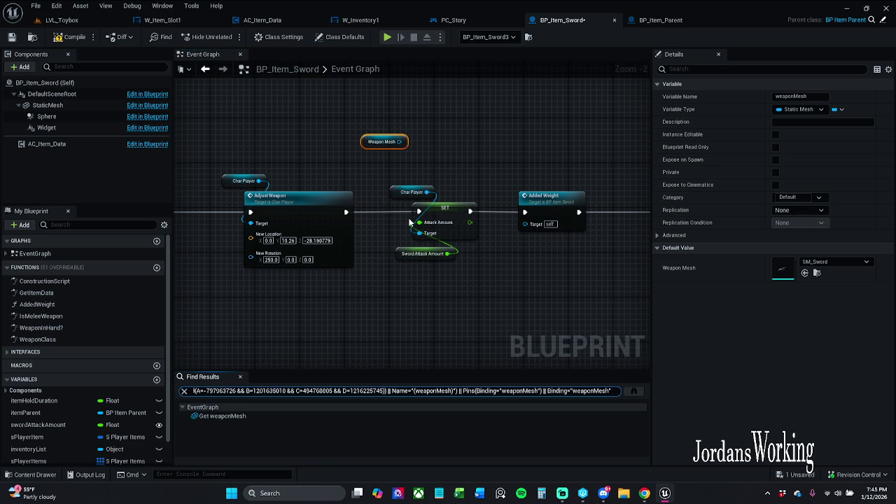
pyautogui.click(244, 413)
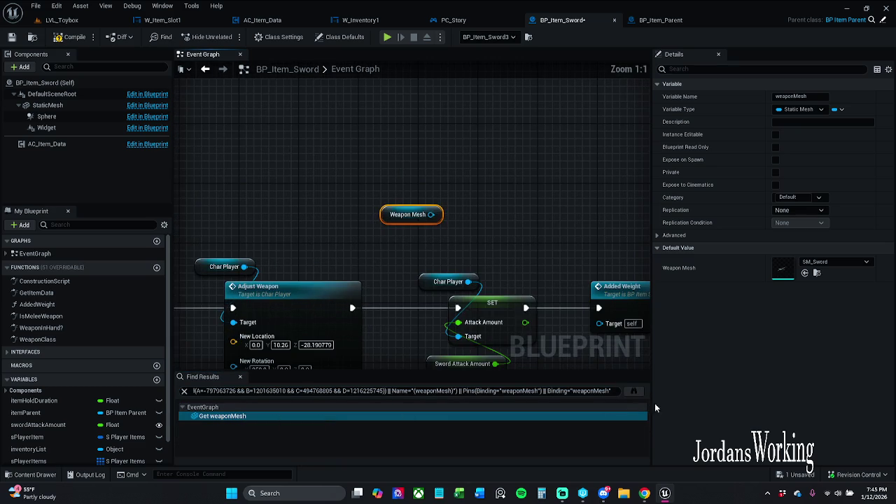
pyautogui.moveTo(509, 190); pyautogui.dragTo(329, 227)
pyautogui.press('Delete')
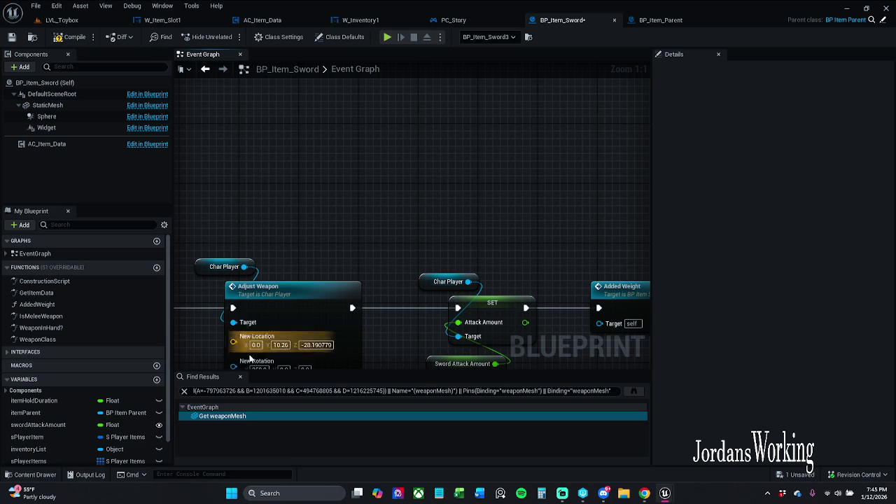
pyautogui.click(240, 376)
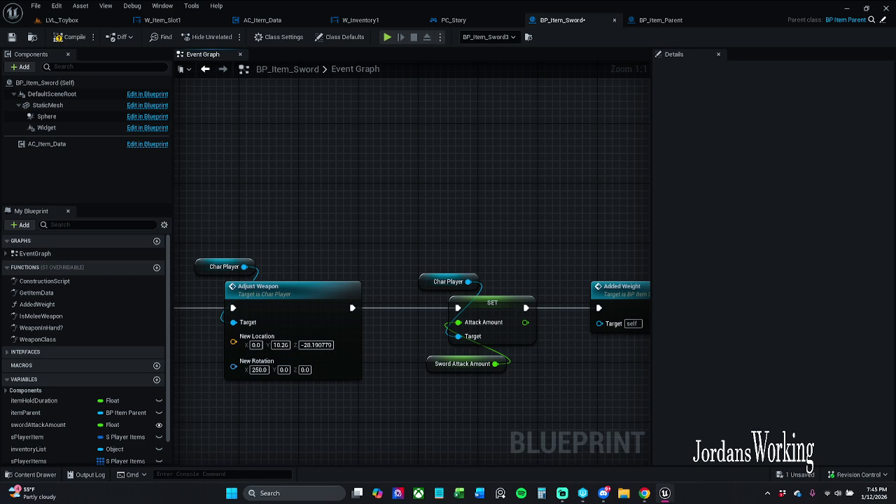
pyautogui.click(11, 36)
# - Search BP_Item_Parent's members for weaponM, then clear the search and expand the variables
pyautogui.click(661, 23)
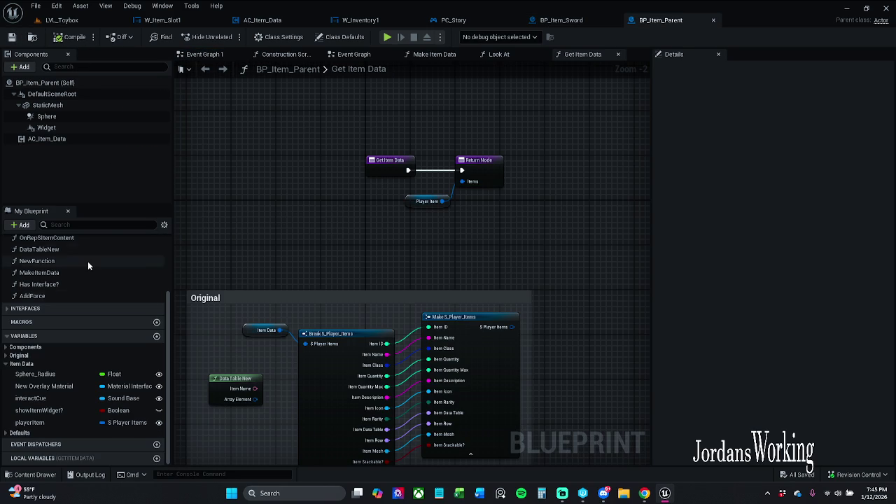
pyautogui.click(108, 222)
pyautogui.write('weapon')
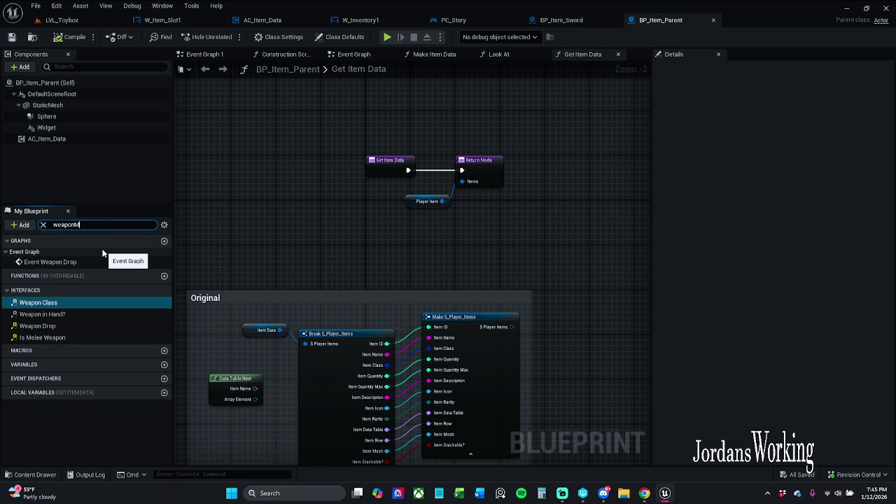
pyautogui.write('M')
pyautogui.press('BackSpace')
pyautogui.press('BackSpace')
pyautogui.press('BackSpace')
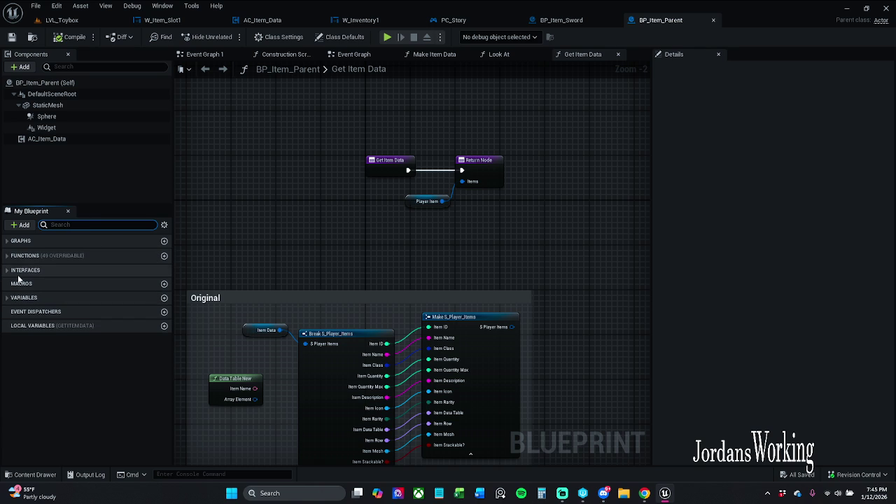
pyautogui.click(9, 298)
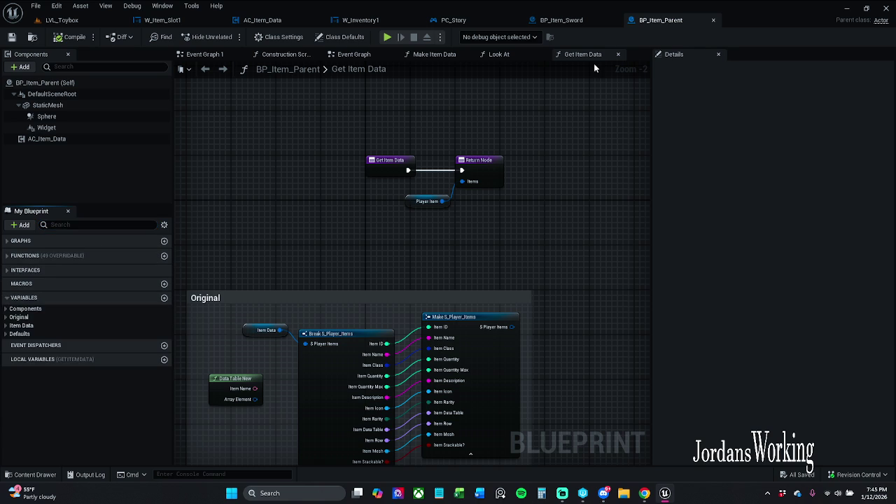
# - Show BP_Item_Sword's Class Settings and Class Defaults: Sword Attack Amount 7.7, Weapon Mesh SM_Sword
pyautogui.click(568, 21)
pyautogui.rightClick(391, 200)
pyautogui.press('Escape')
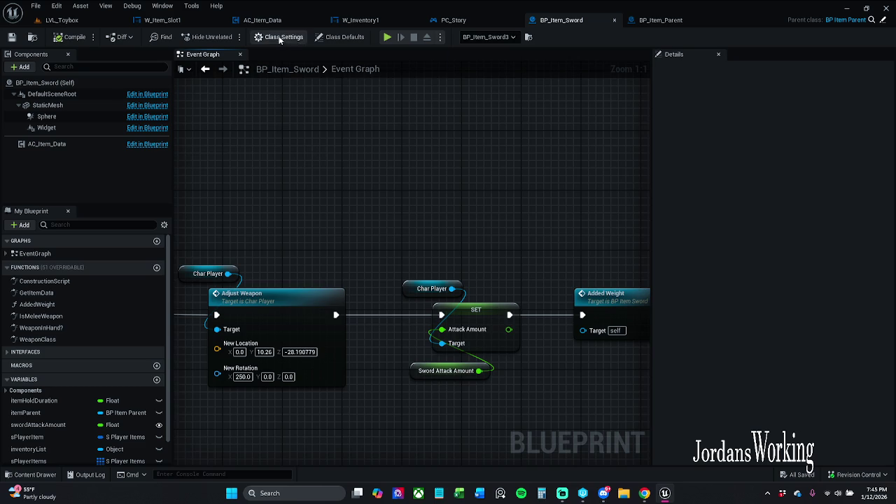
pyautogui.click(279, 37)
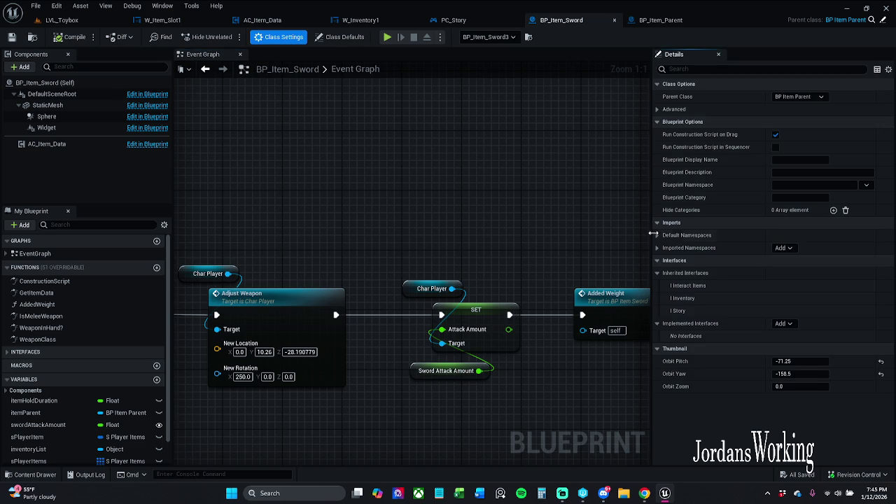
pyautogui.click(342, 37)
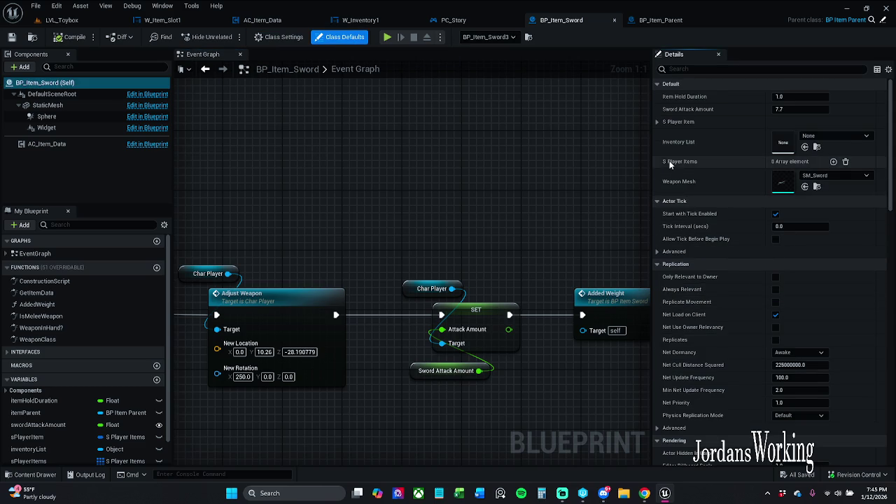
# - Browse BP_Item_Parent's Components, Original, Item Data and Defaults variable categories
pyautogui.click(660, 20)
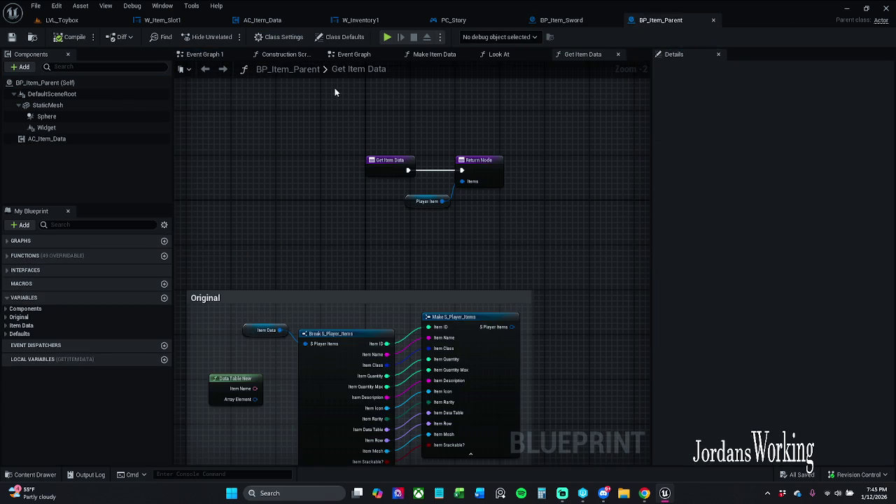
pyautogui.click(6, 310)
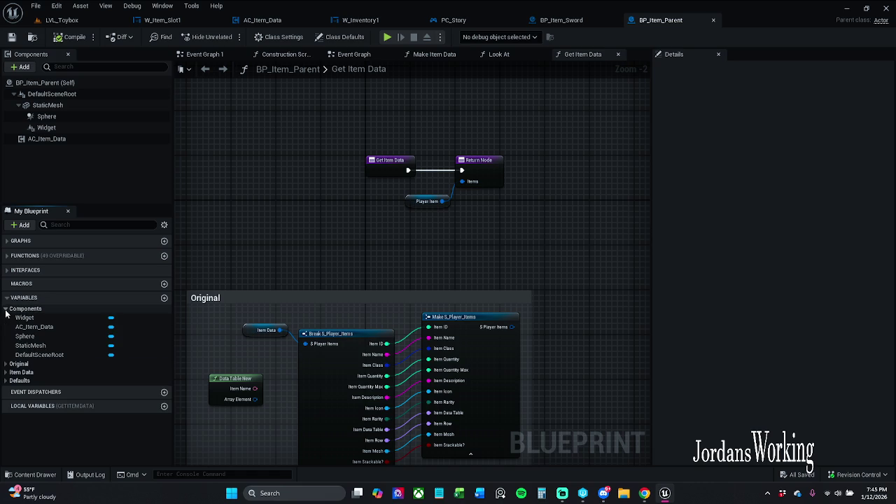
pyautogui.click(6, 311)
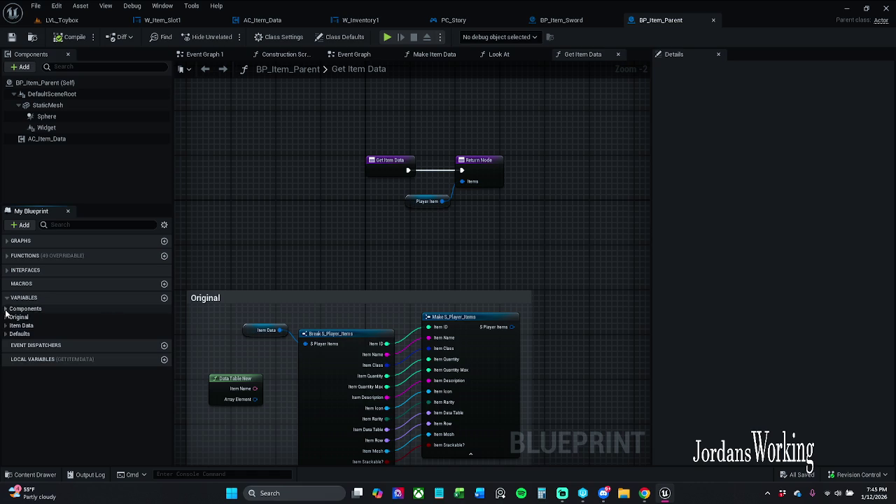
pyautogui.click(6, 318)
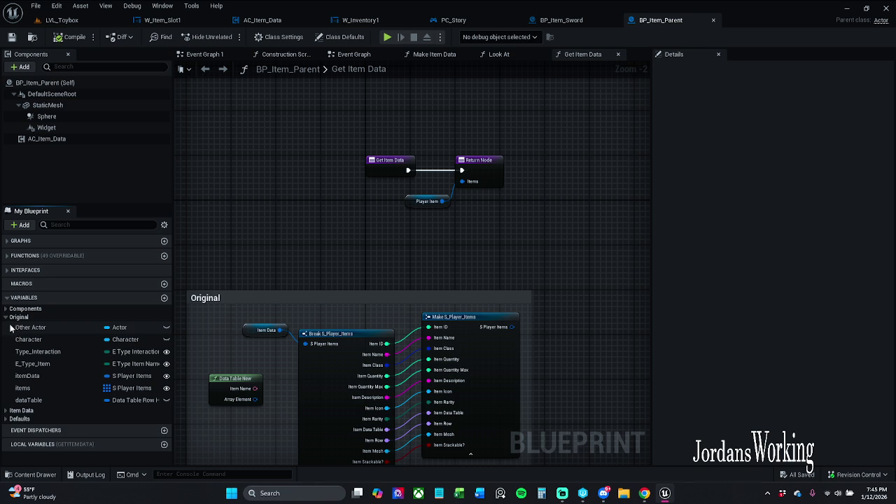
pyautogui.click(5, 319)
pyautogui.click(4, 326)
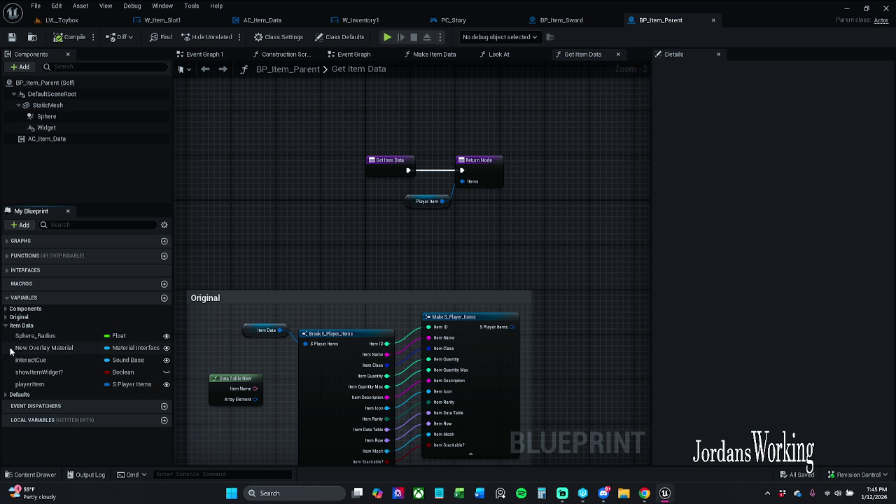
pyautogui.click(6, 395)
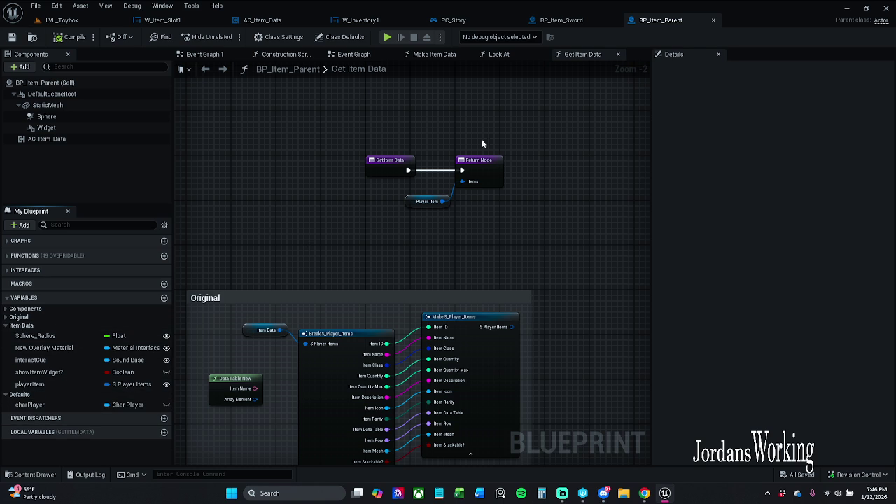
# - Search the sword graph's actions for weaponMesh, listing Get and Set Weapon Mesh
pyautogui.click(578, 21)
pyautogui.rightClick(476, 173)
pyautogui.write('weaponMesh')
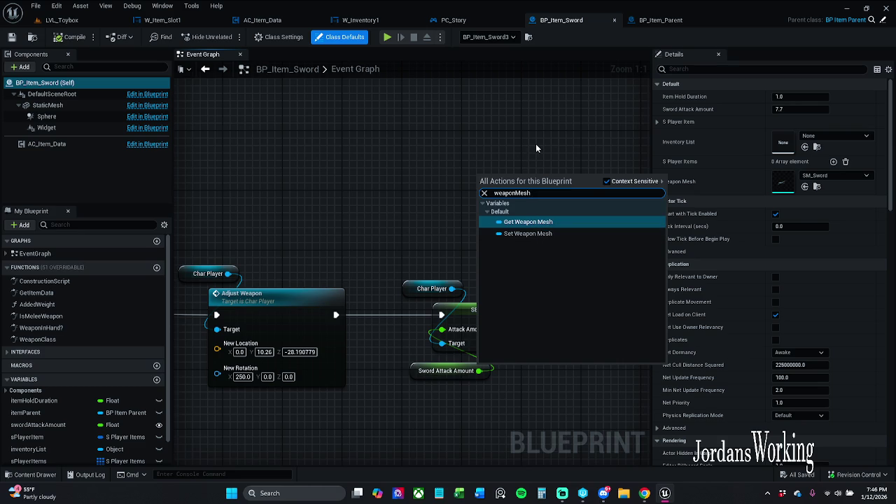
pyautogui.click(661, 21)
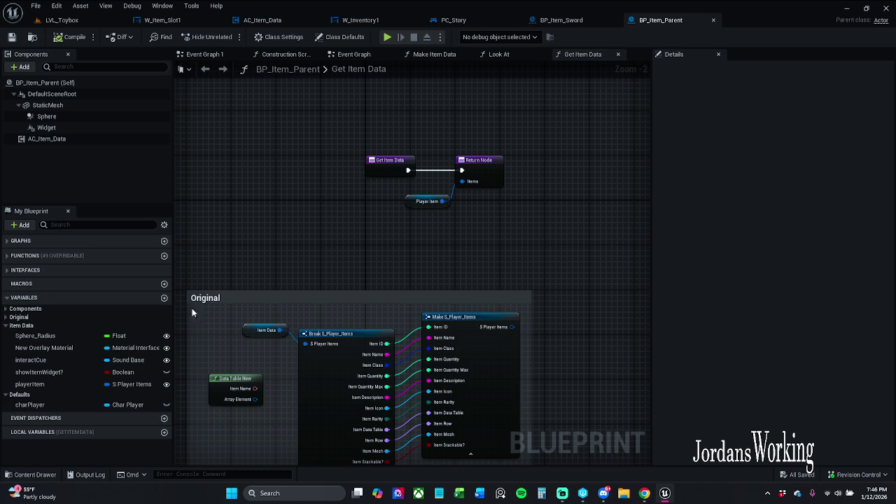
pyautogui.click(130, 224)
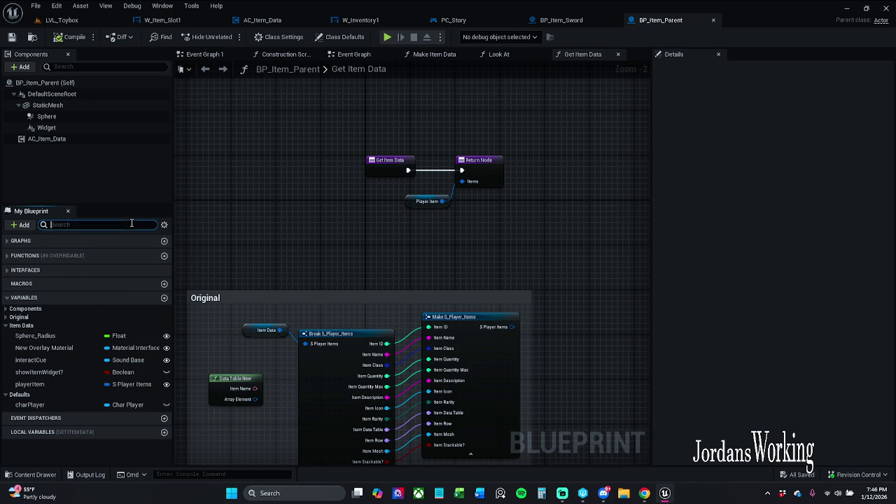
pyautogui.write('wea')
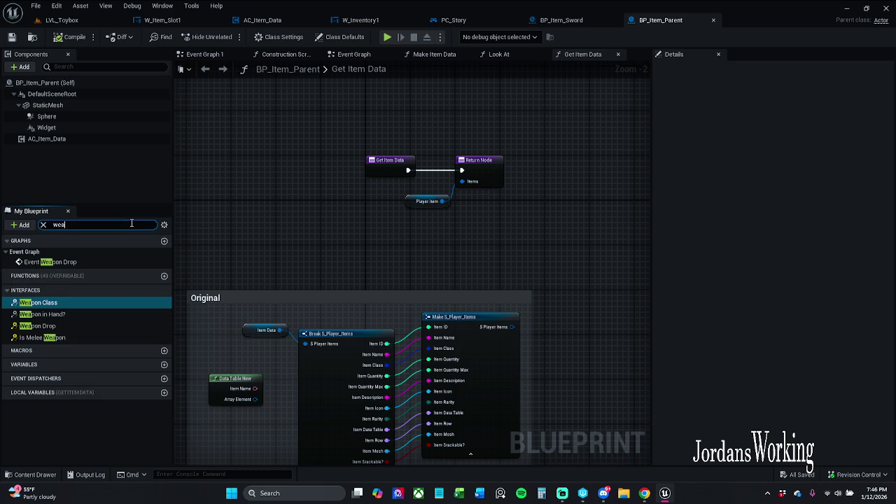
pyautogui.click(42, 224)
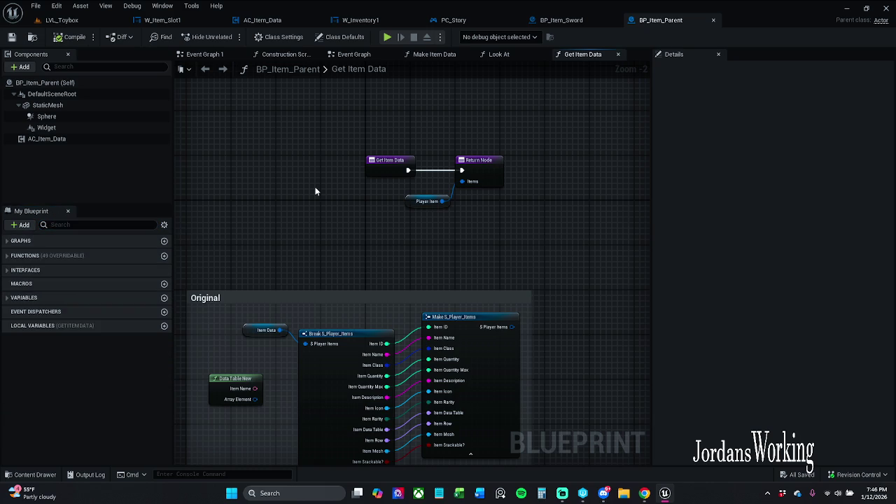
pyautogui.rightClick(315, 191)
pyautogui.write('weapon')
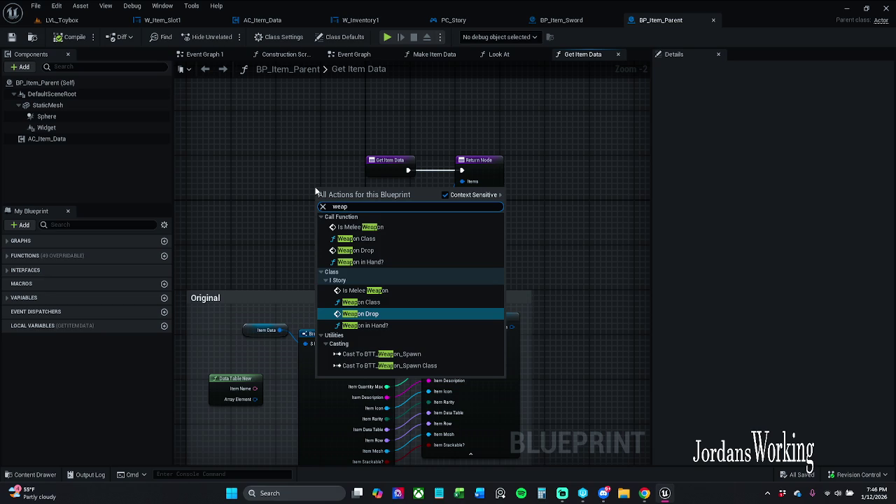
pyautogui.write('M')
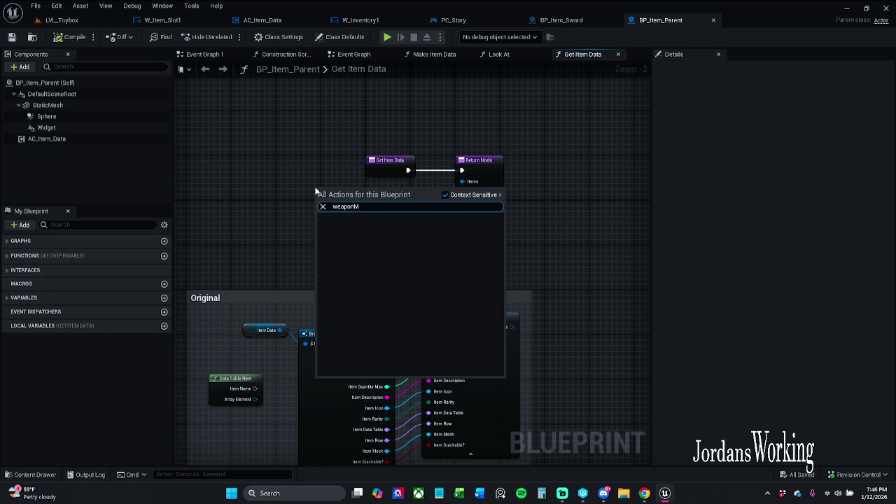
pyautogui.click(461, 195)
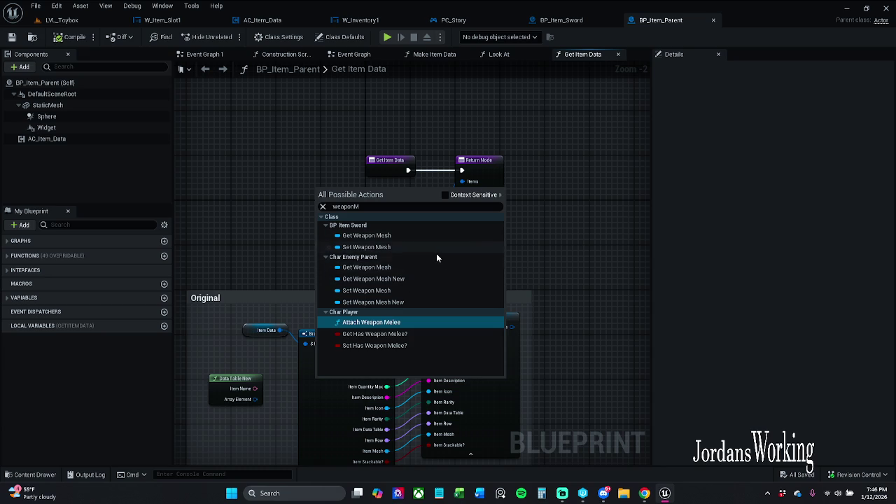
pyautogui.click(581, 22)
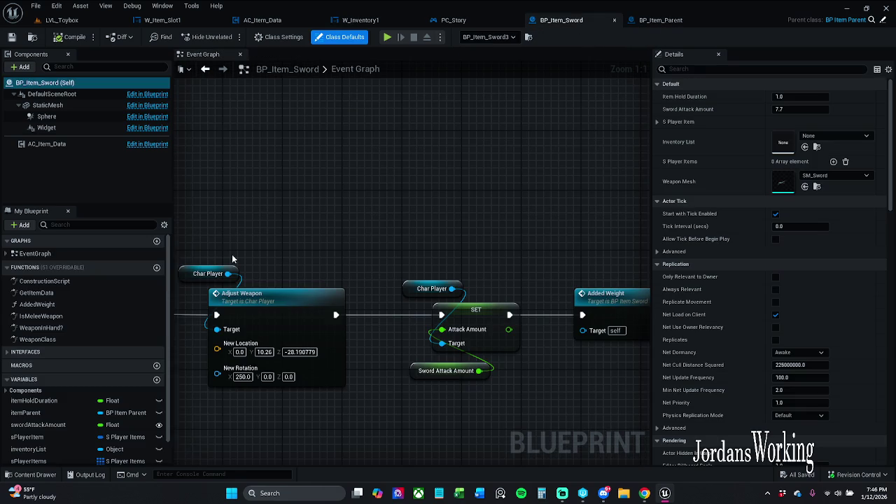
pyautogui.scroll(-1, 79, 398)
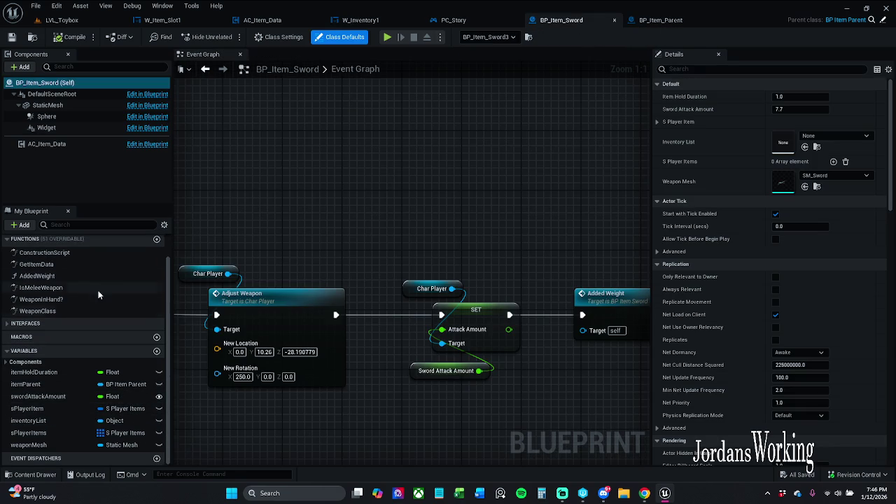
pyautogui.click(112, 224)
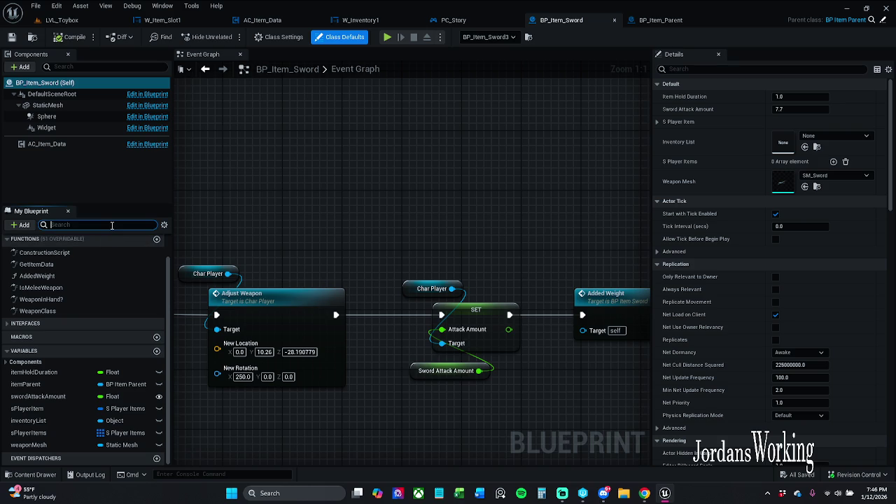
pyautogui.rightClick(53, 445)
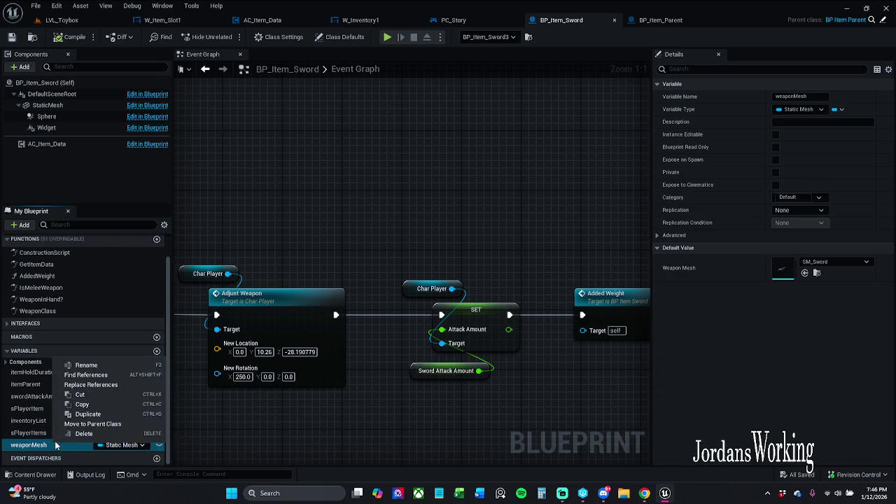
# - Check weaponMesh's references, delete the variable, and compile and save BP_Item_Sword
pyautogui.click(85, 375)
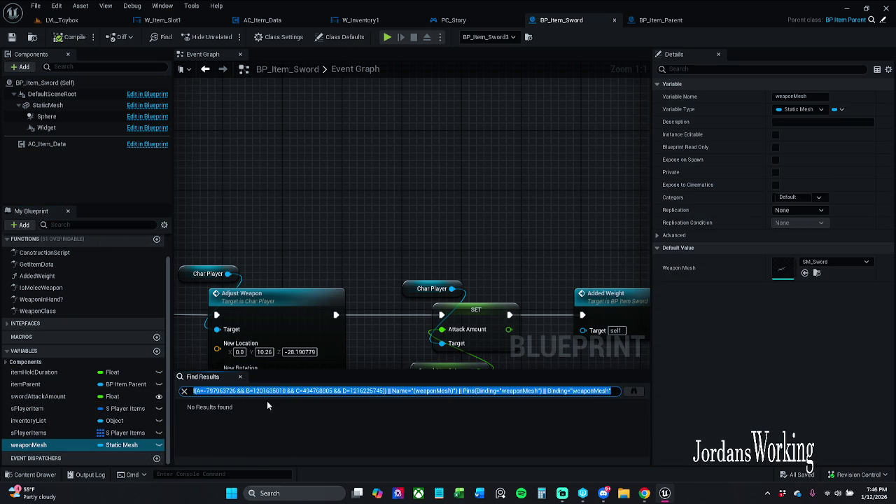
pyautogui.click(449, 390)
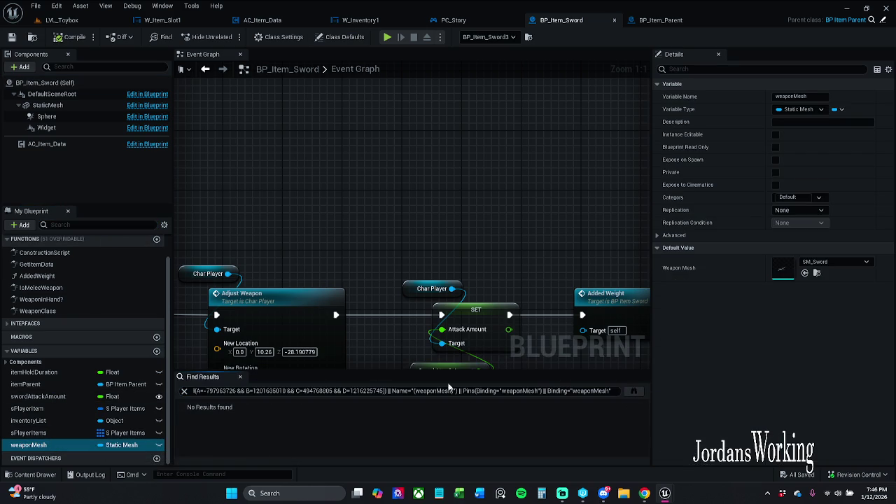
pyautogui.click(241, 378)
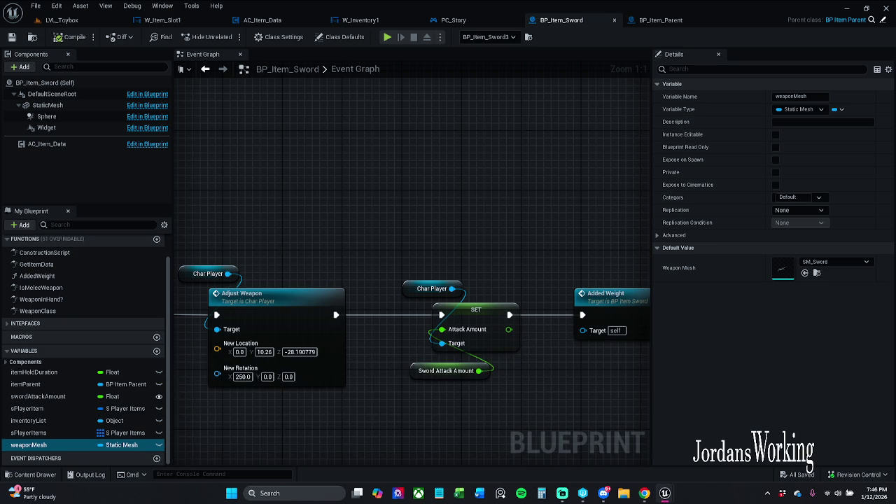
pyautogui.moveTo(52, 435); pyautogui.dragTo(54, 448)
pyautogui.click(53, 447)
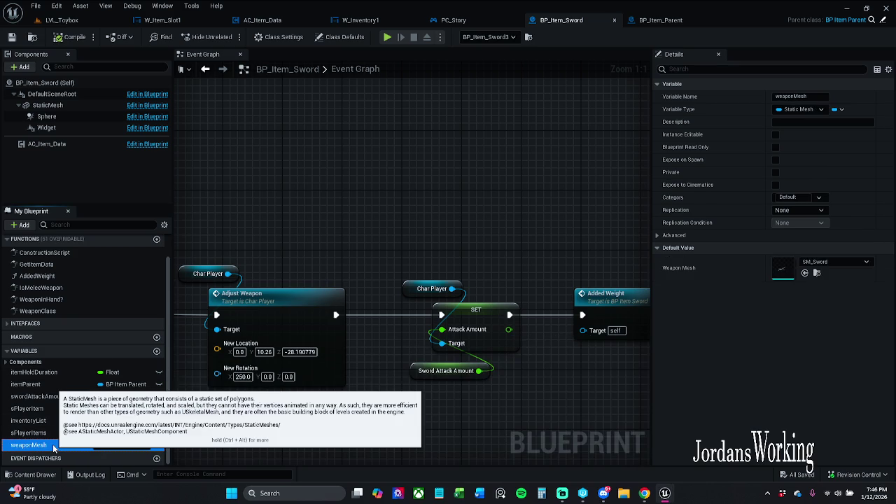
pyautogui.press('Delete')
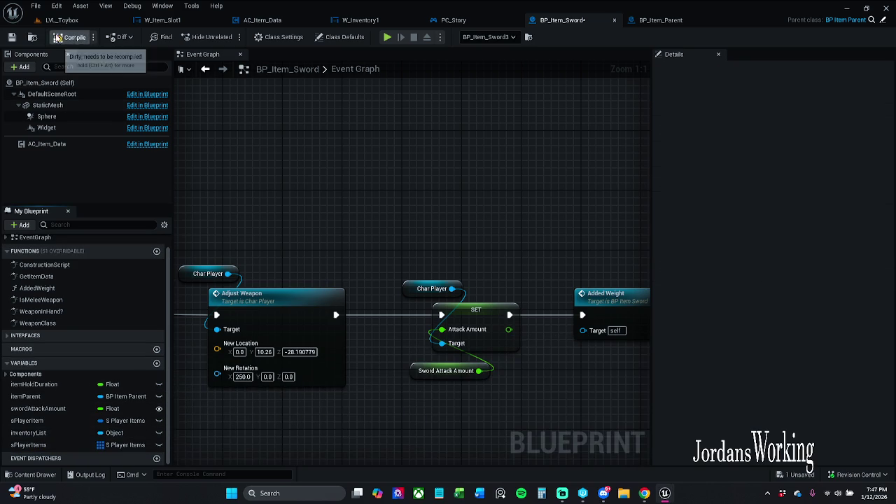
pyautogui.click(11, 36)
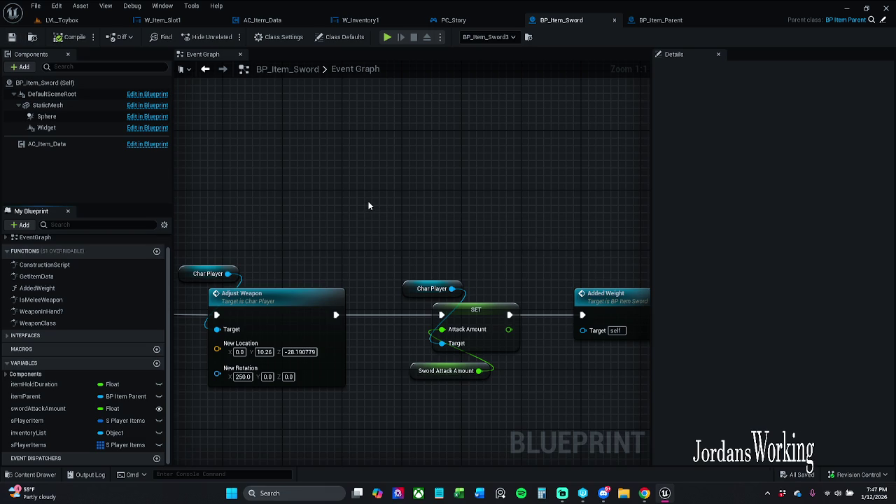
# - Check where the Mesh Target component variable is referenced, then collapse Components
pyautogui.scroll(-2, 368, 201)
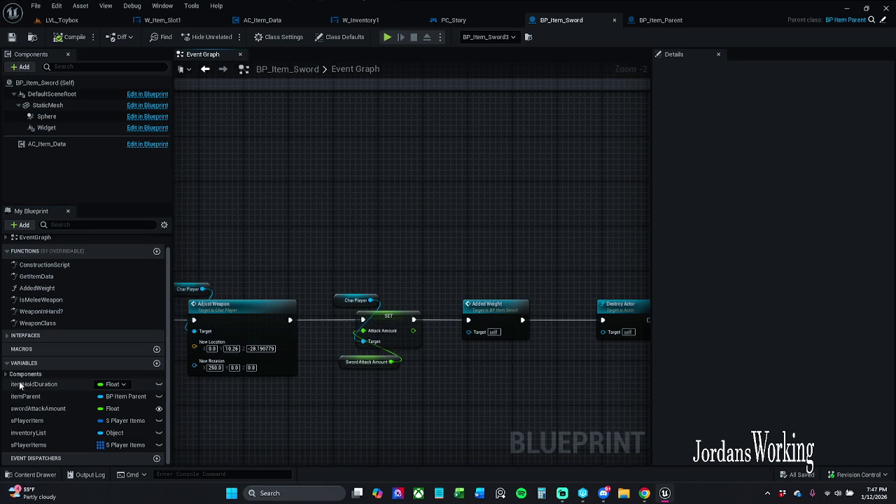
pyautogui.click(6, 375)
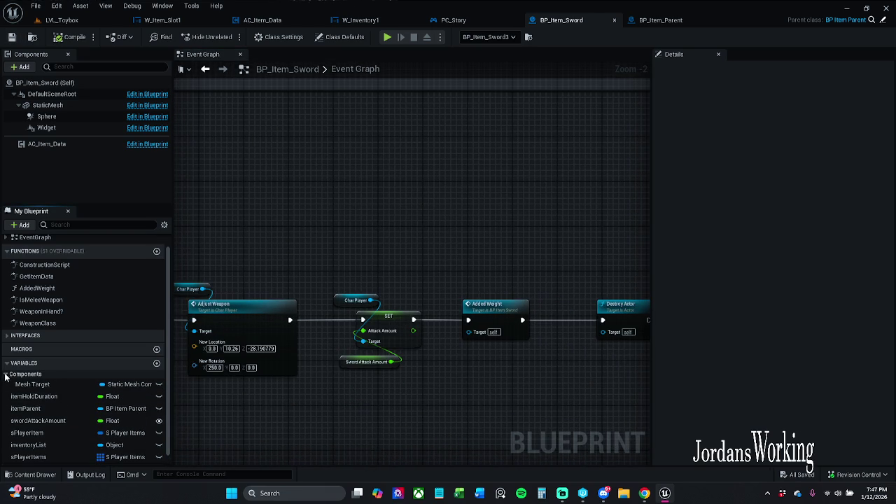
pyautogui.click(6, 381)
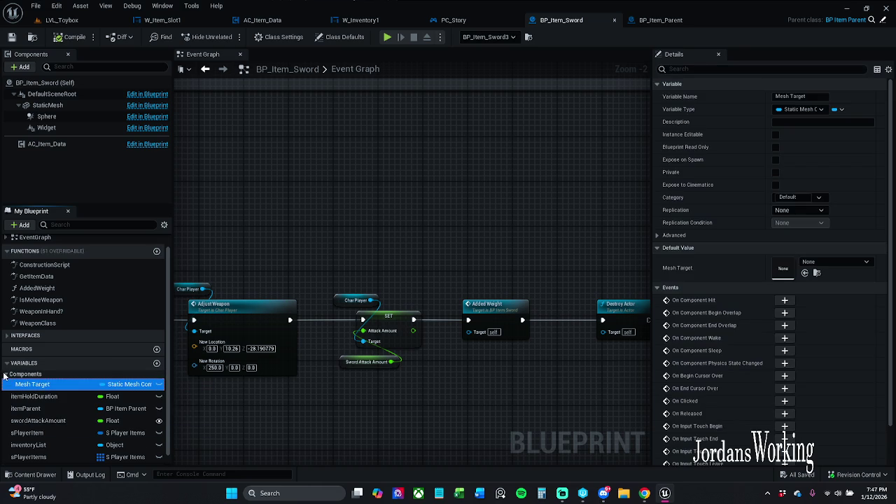
pyautogui.click(28, 384)
pyautogui.rightClick(46, 385)
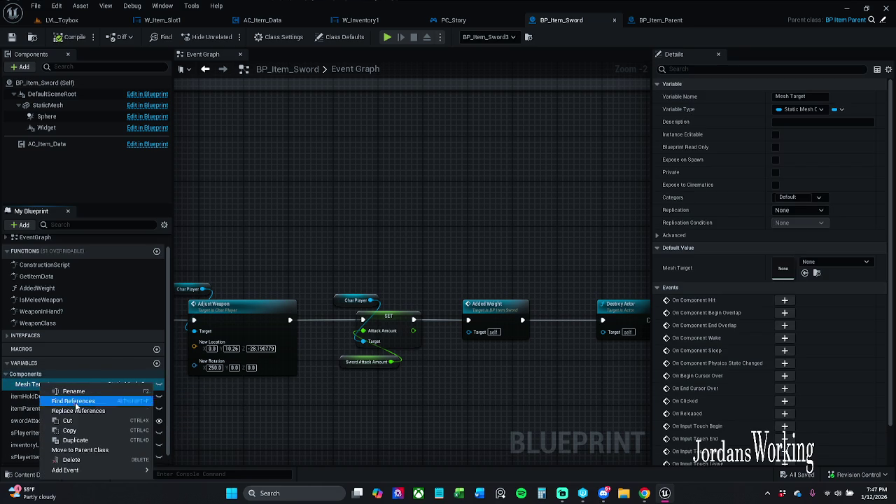
pyautogui.click(78, 402)
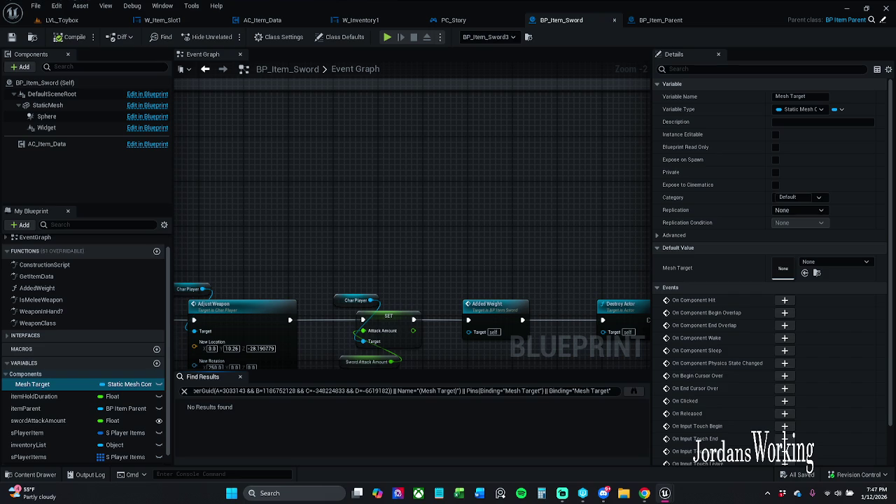
pyautogui.click(32, 385)
pyautogui.click(241, 378)
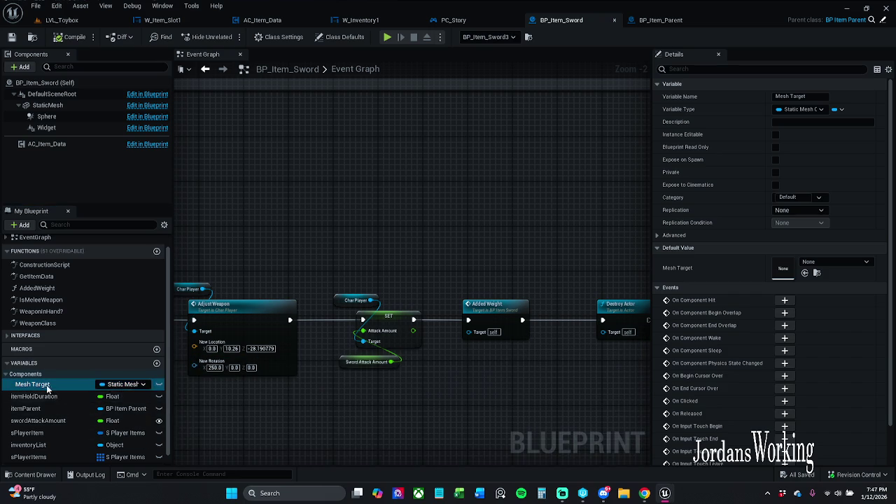
pyautogui.click(6, 376)
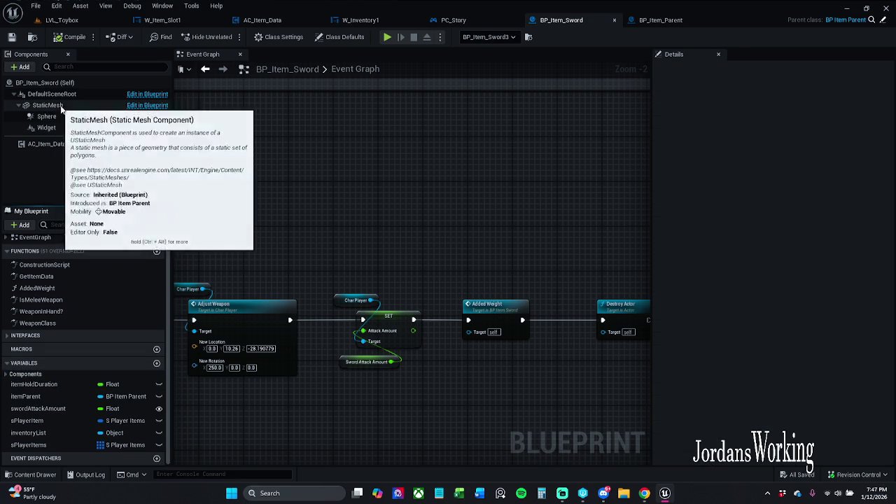
pyautogui.moveTo(427, 264)
pyautogui.mouseDown()
pyautogui.moveTo(346, 236)
pyautogui.moveTo(424, 236)
pyautogui.mouseUp()
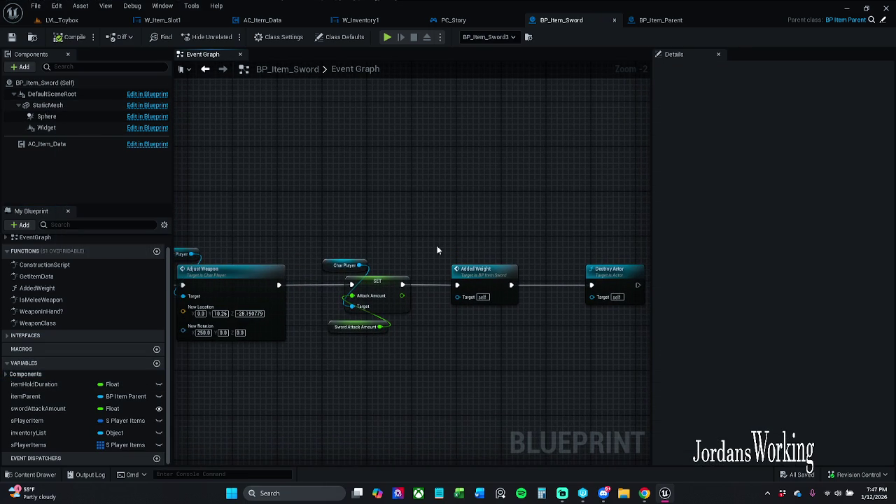
pyautogui.moveTo(466, 224); pyautogui.dragTo(521, 357)
pyautogui.keyDown('shift'); pyautogui.click(378, 289); pyautogui.keyUp('shift')
pyautogui.moveTo(564, 238); pyautogui.dragTo(519, 227)
pyautogui.click(534, 269)
pyautogui.keyDown('shift'); pyautogui.click(453, 261); pyautogui.keyUp('shift')
pyautogui.click(467, 231)
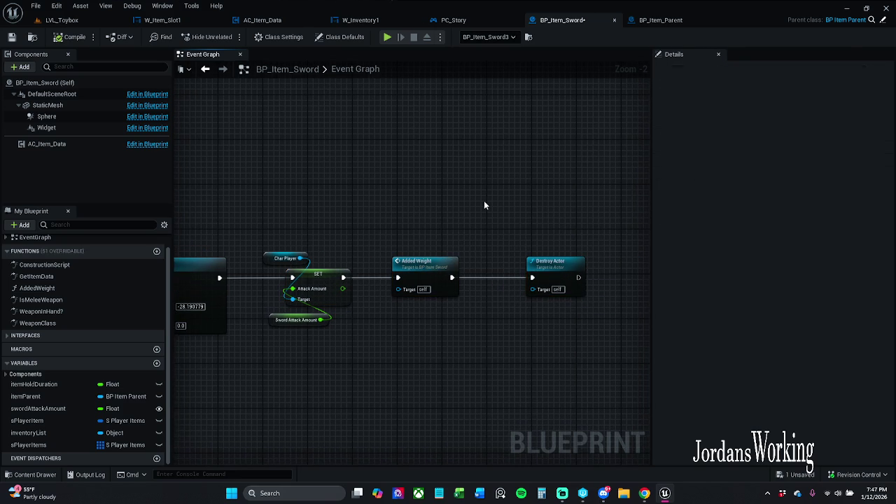
pyautogui.moveTo(329, 194)
pyautogui.mouseDown()
pyautogui.moveTo(425, 173)
pyautogui.moveTo(631, 172)
pyautogui.mouseUp()
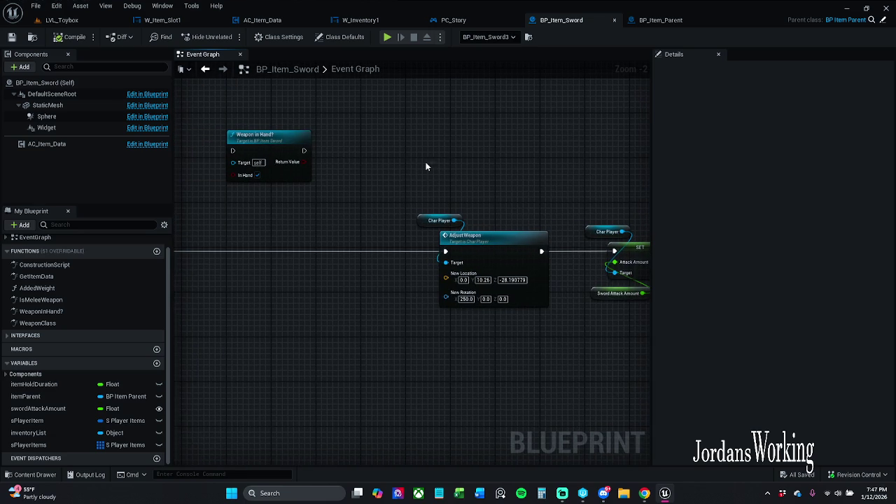
pyautogui.click(354, 38)
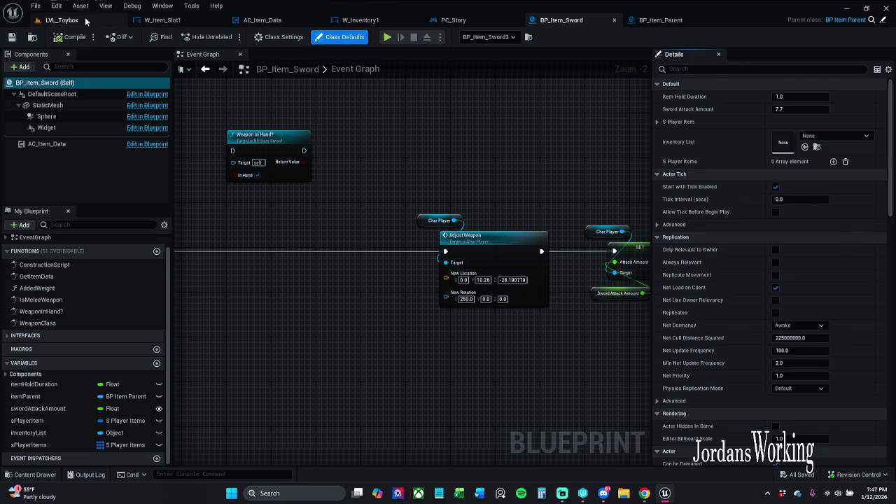
# - Play-test LVL_Toybox, toggling the inventory to check the sword's 7.7 attack, then open AC_Item_Data
pyautogui.click(61, 19)
pyautogui.click(227, 37)
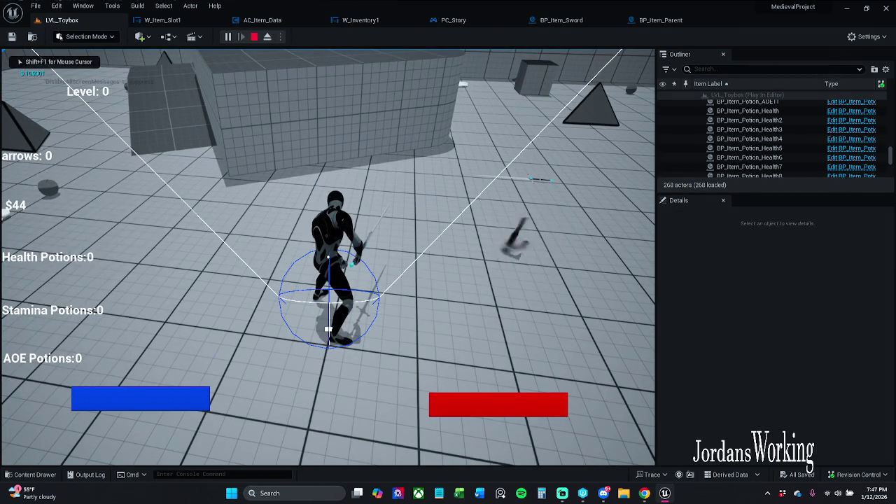
pyautogui.press('i')
pyautogui.click(109, 350)
pyautogui.press('i')
pyautogui.click(100, 350)
pyautogui.press('Escape')
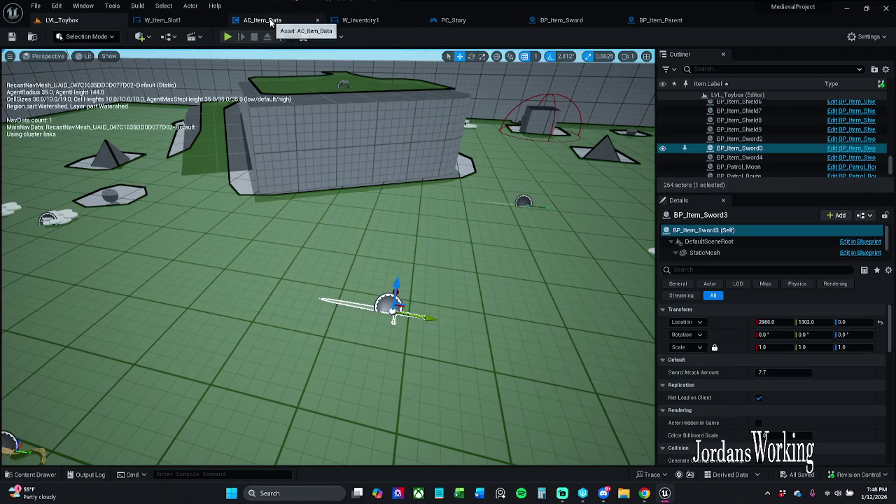
pyautogui.click(264, 20)
# - Inspect the Add Item 1 function, return to Event Graph 1, then switch to W_Item_Slot1
pyautogui.moveTo(287, 205); pyautogui.dragTo(310, 194)
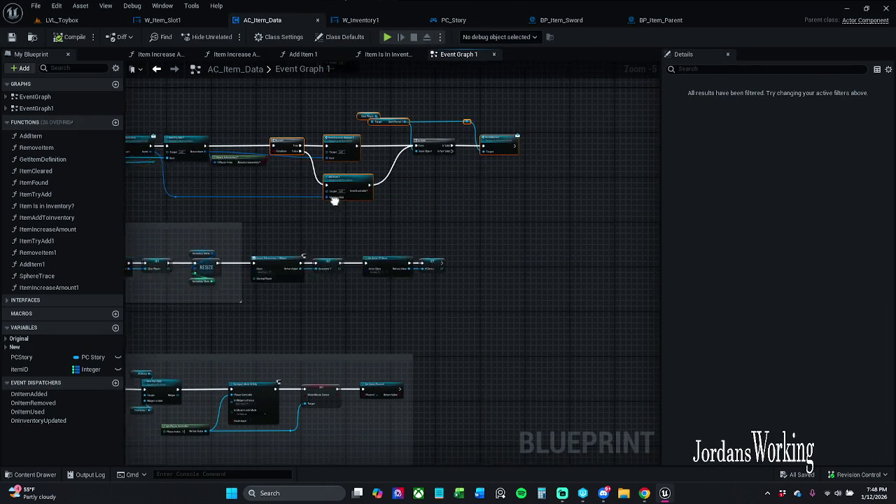
pyautogui.doubleClick(312, 190)
pyautogui.scroll(-2, 280, 182)
pyautogui.moveTo(271, 185); pyautogui.dragTo(502, 194)
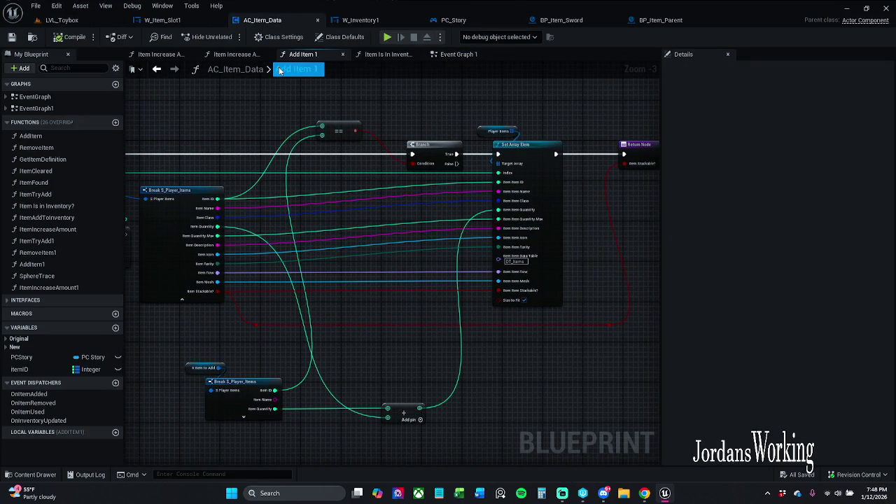
pyautogui.click(459, 54)
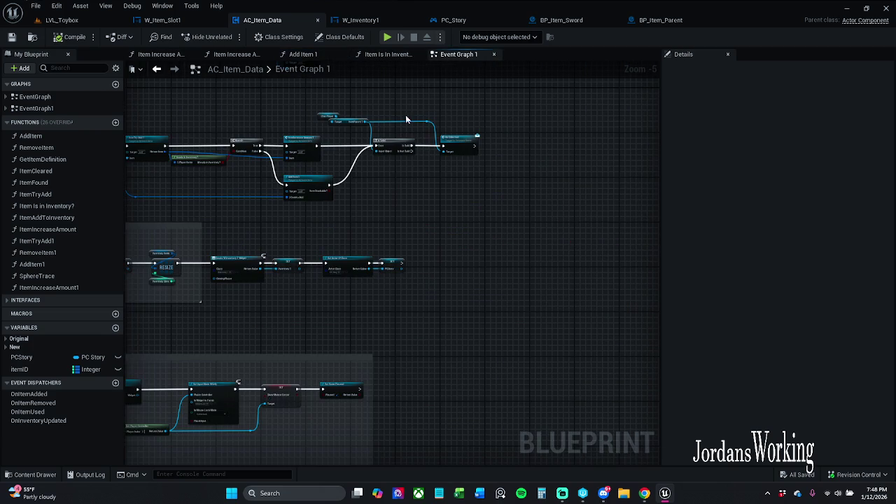
pyautogui.scroll(2, 454, 123)
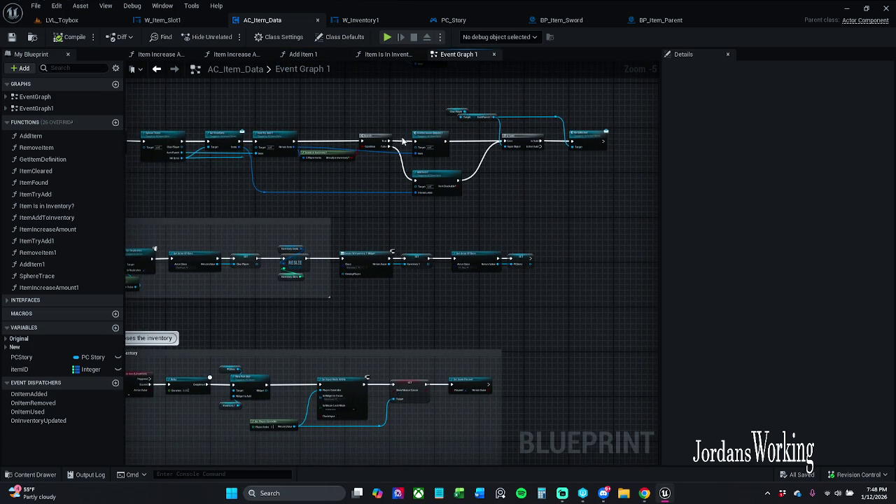
pyautogui.scroll(1, 362, 131)
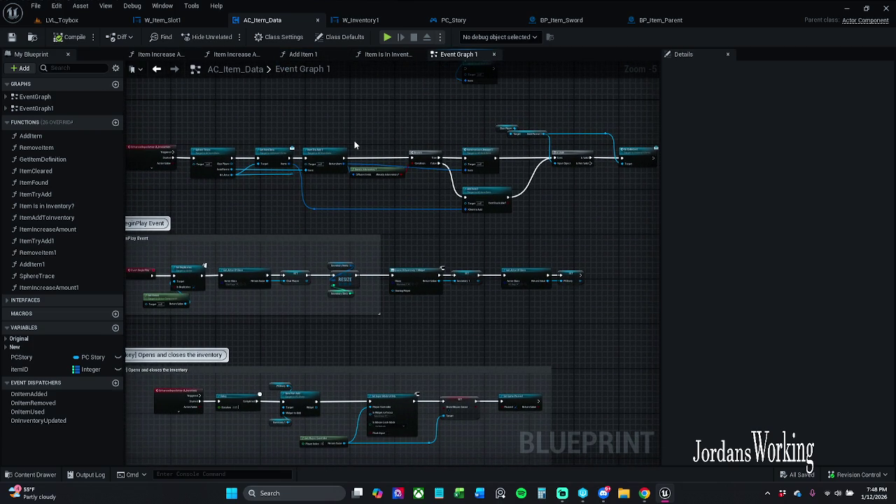
pyautogui.scroll(2, 425, 179)
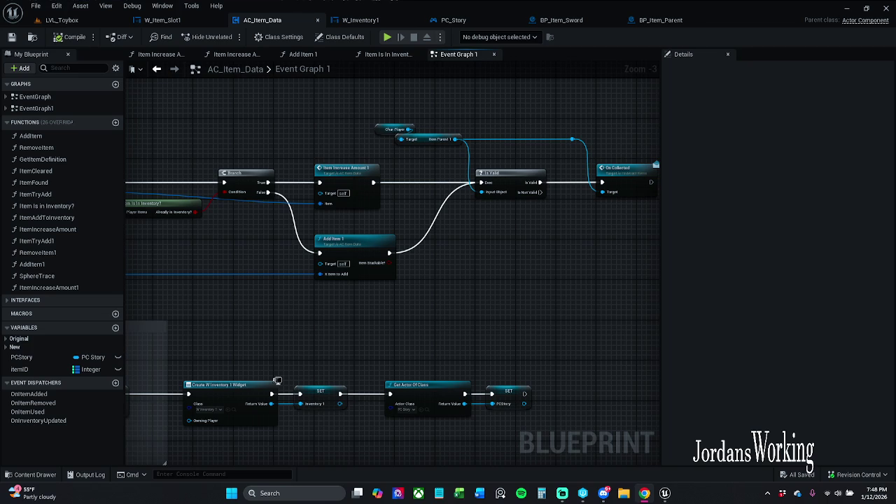
pyautogui.click(162, 19)
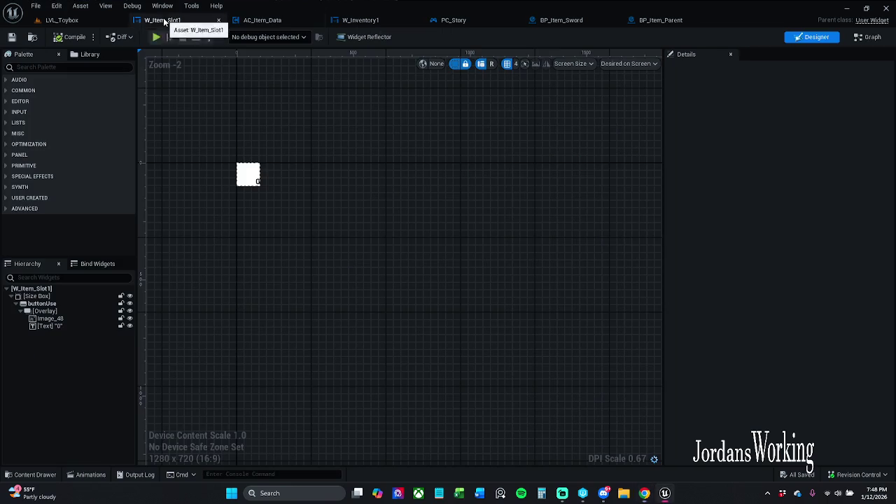
# - Select buttonUse and inspect its Hovered Rounded Box outline with 4.0 corner radii
pyautogui.scroll(4, 296, 229)
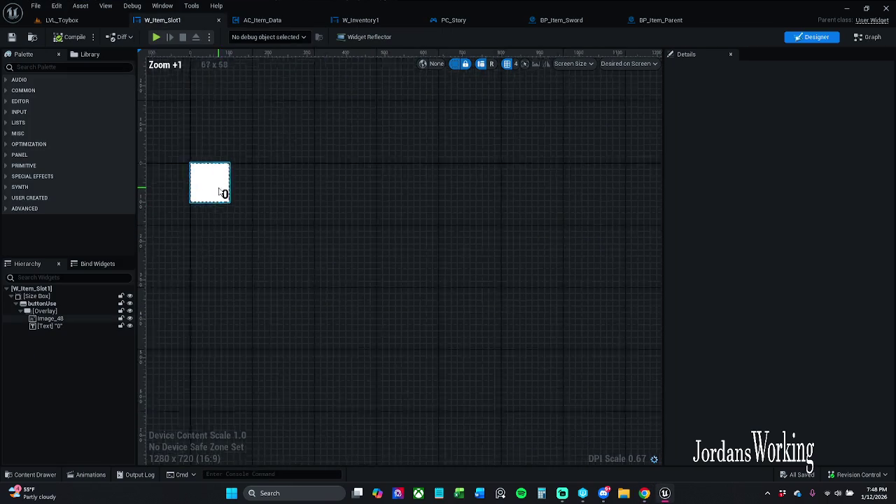
pyautogui.click(56, 304)
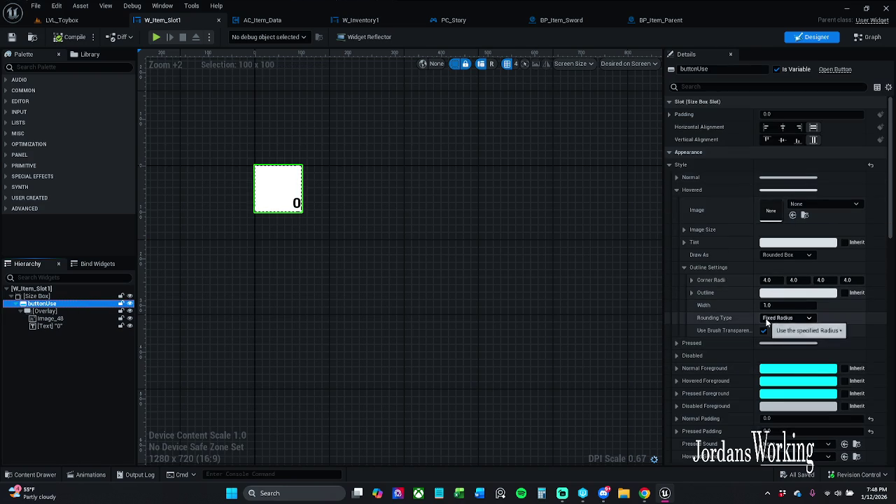
pyautogui.scroll(-6, 767, 322)
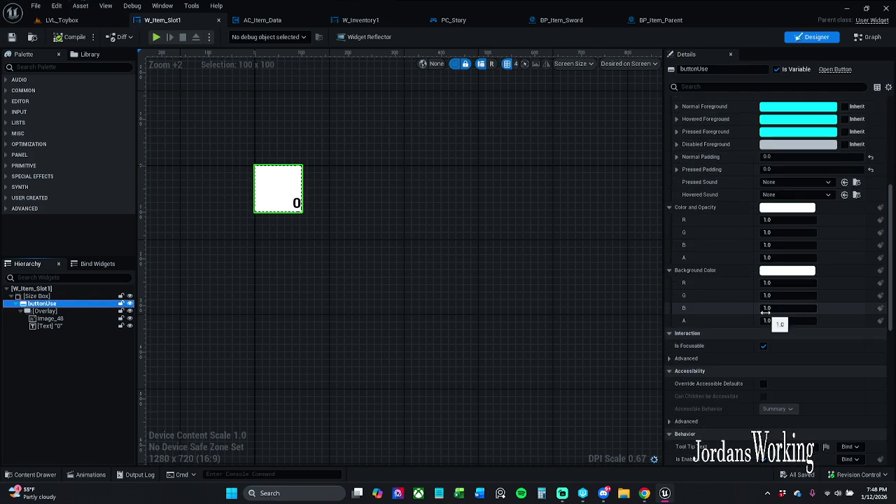
pyautogui.scroll(6, 765, 311)
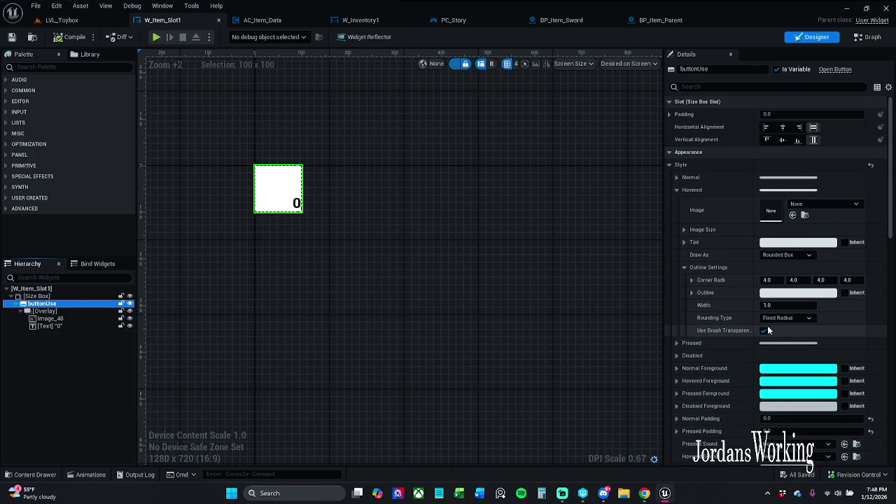
pyautogui.click(742, 87)
pyautogui.write('t')
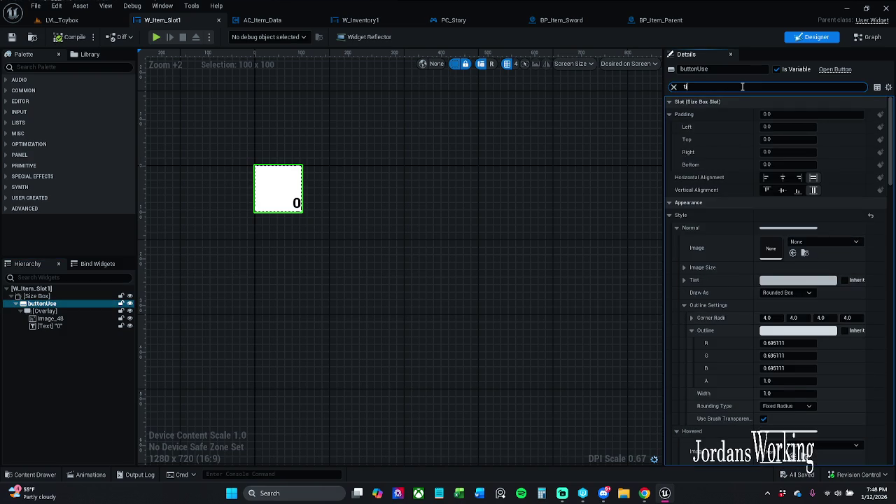
pyautogui.write('int')
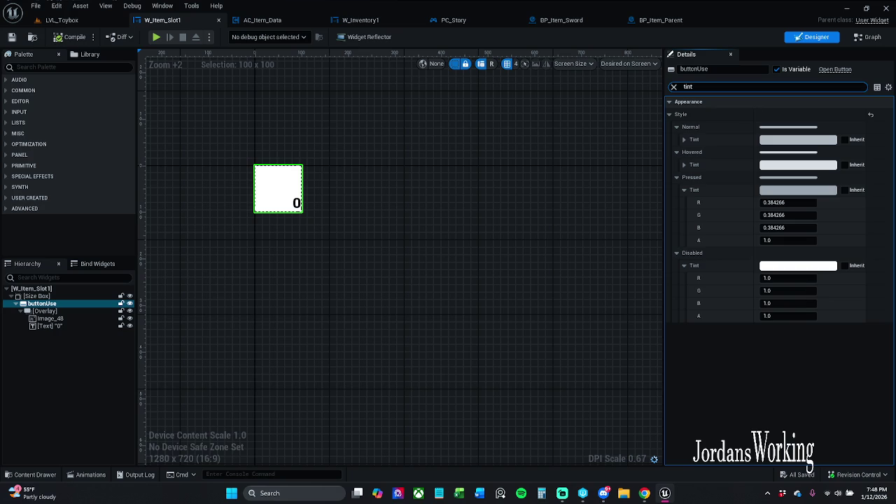
pyautogui.click(785, 239)
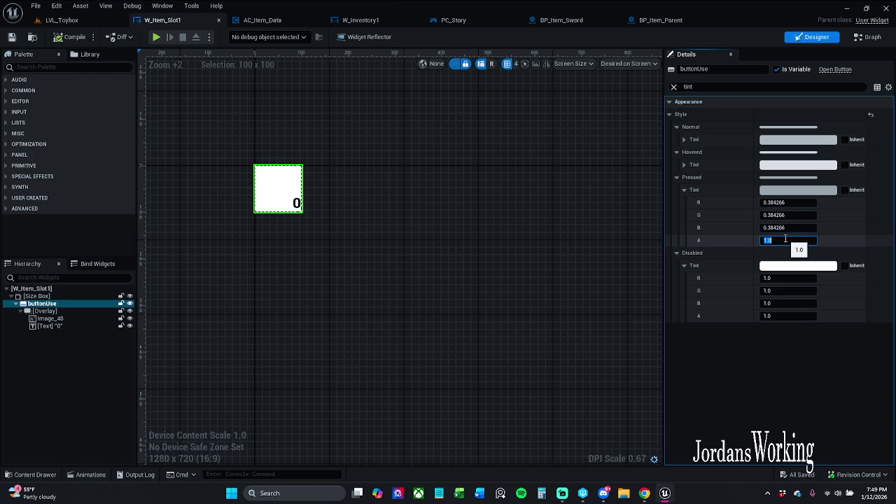
pyautogui.click(674, 86)
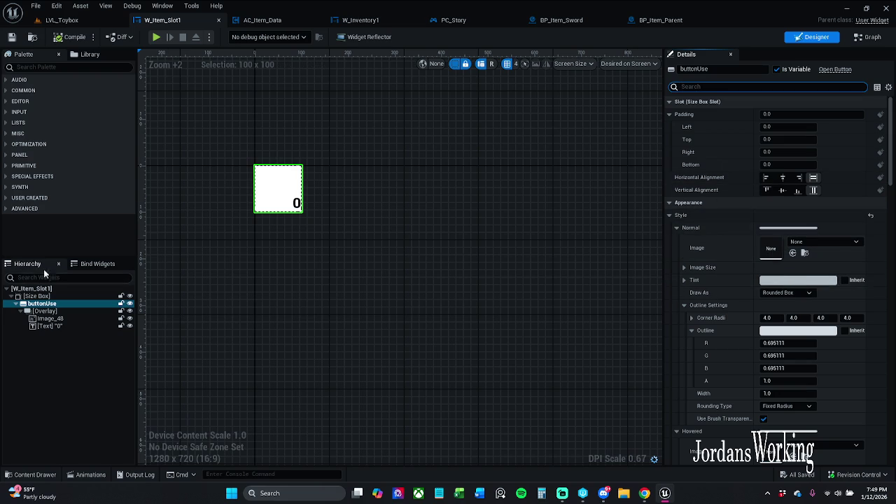
pyautogui.click(57, 311)
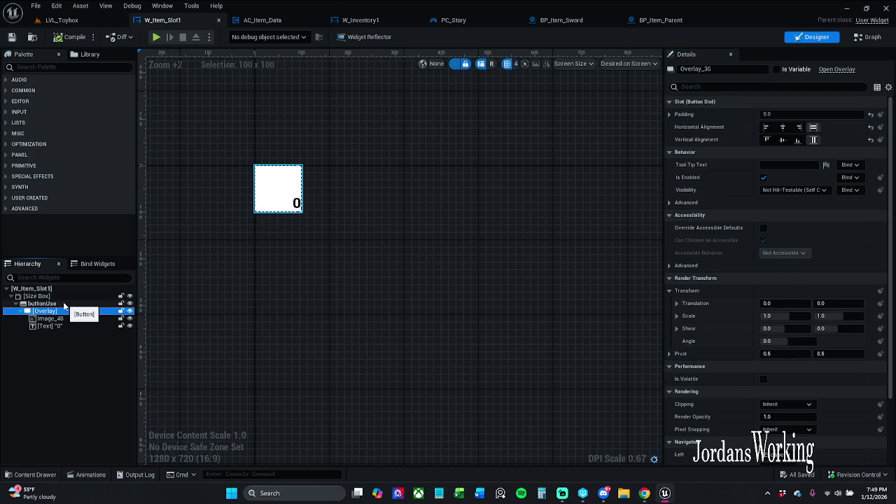
pyautogui.click(63, 303)
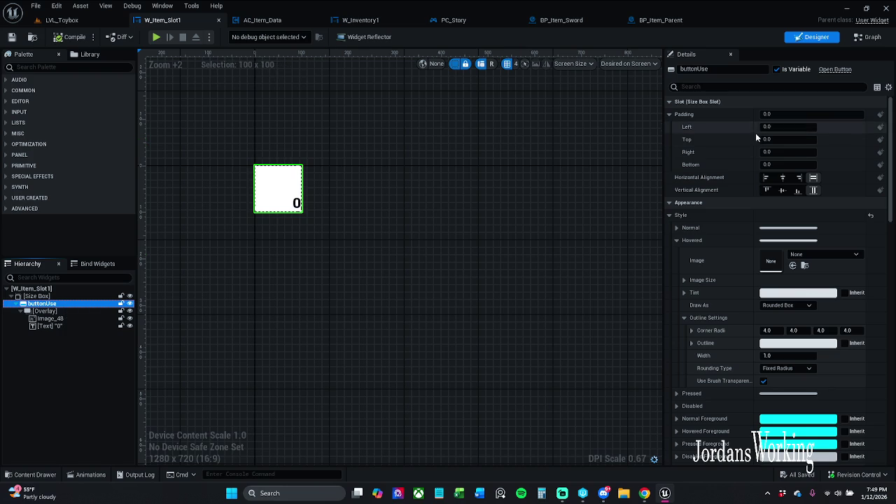
pyautogui.click(670, 217)
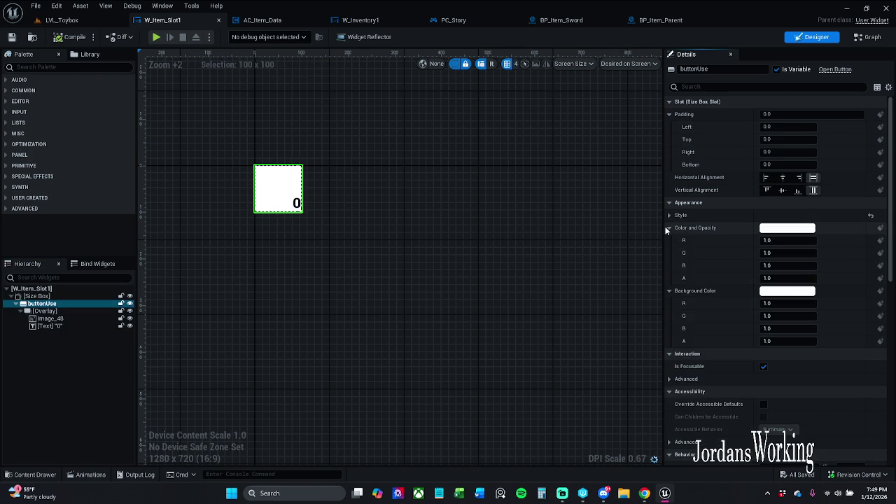
pyautogui.click(669, 228)
pyautogui.click(671, 241)
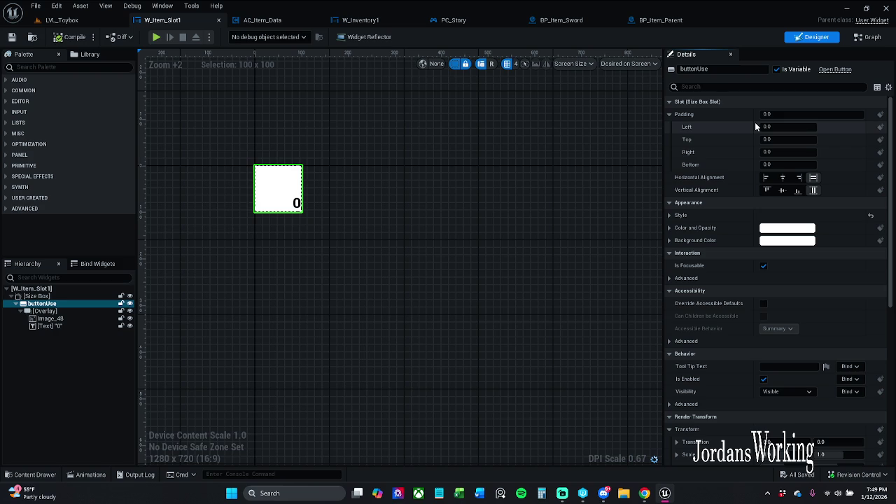
pyautogui.click(770, 86)
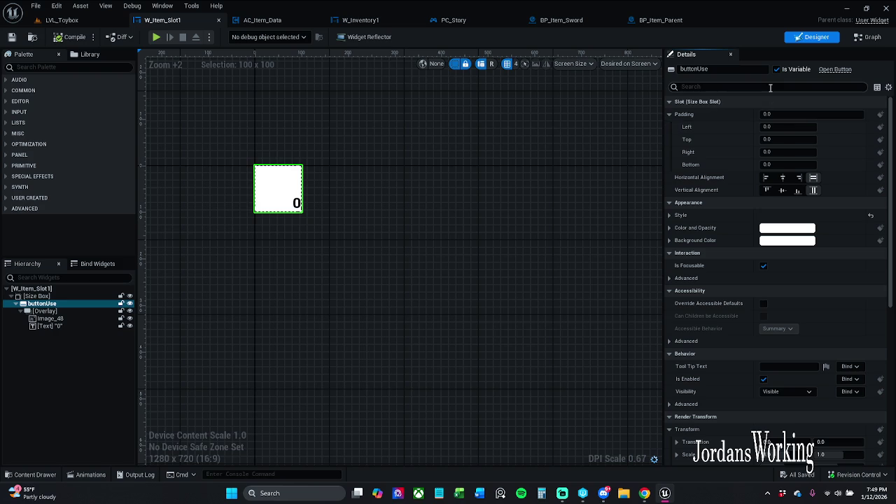
pyautogui.write('x')
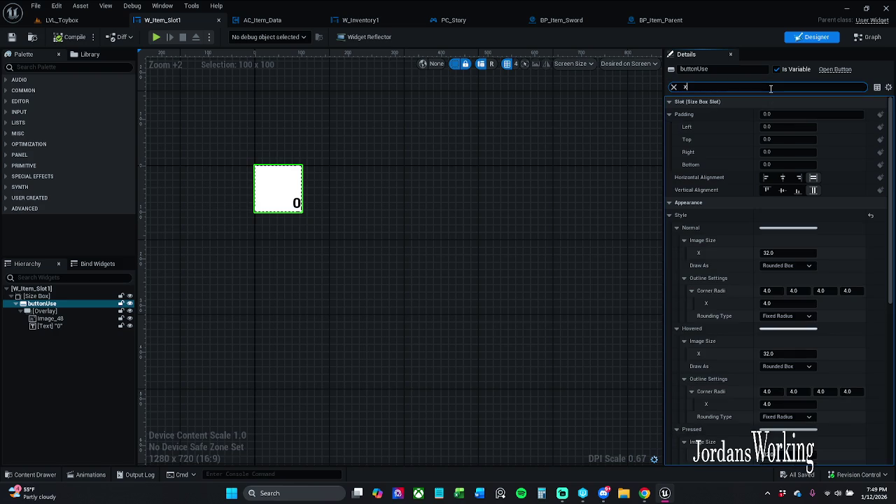
pyautogui.press('BackSpace')
pyautogui.write('z')
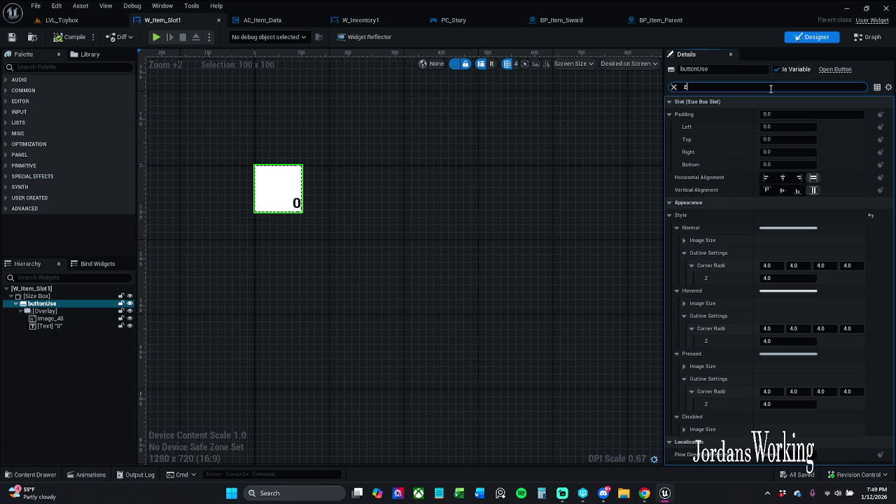
pyautogui.write('Ord')
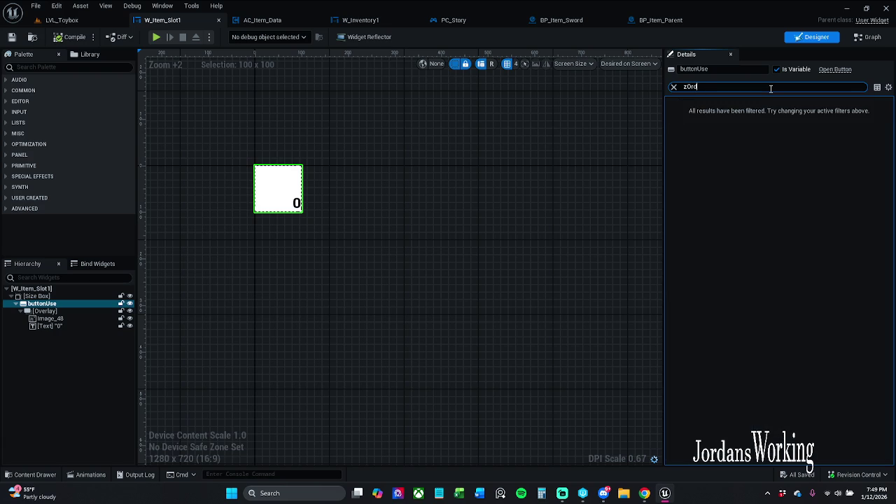
pyautogui.press('BackSpace')
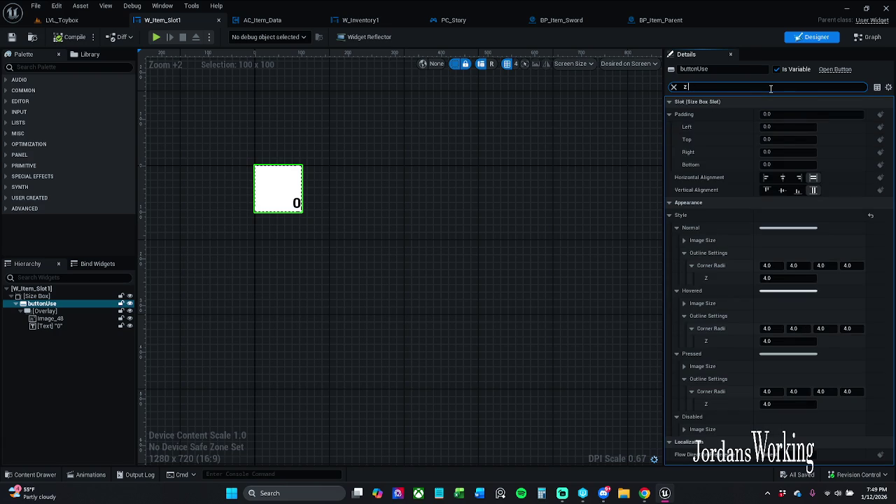
pyautogui.write(' ord')
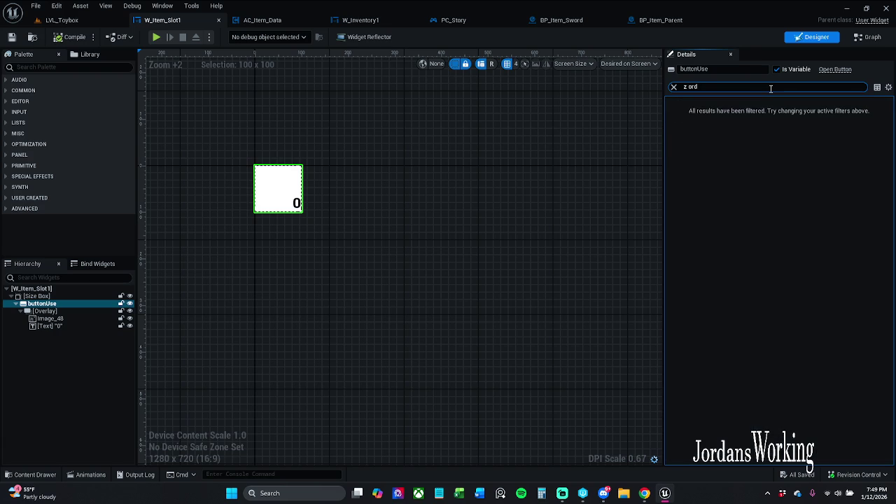
pyautogui.click(673, 87)
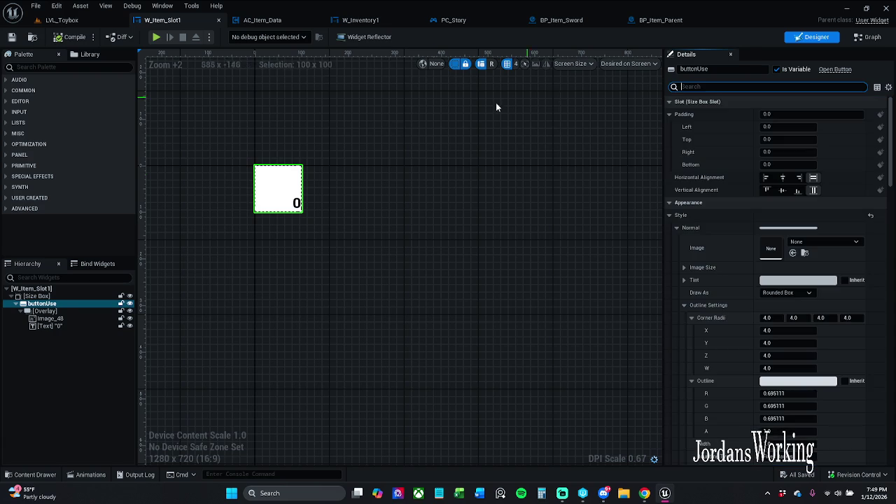
pyautogui.click(61, 298)
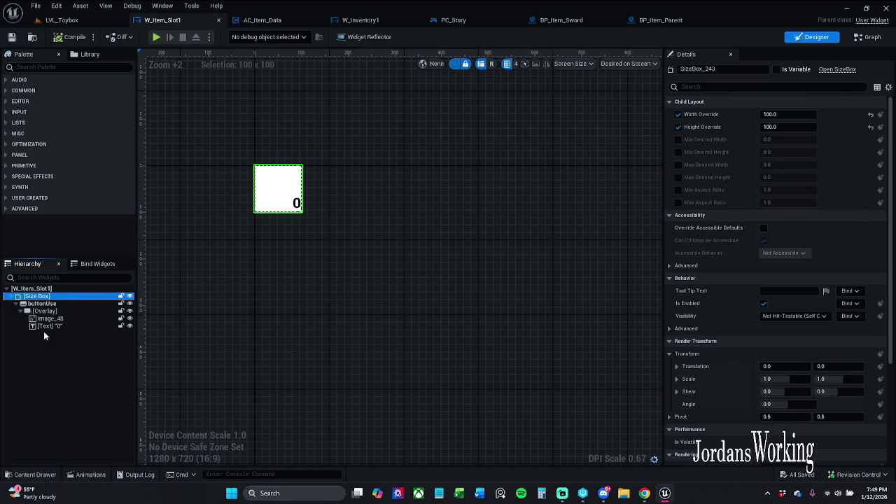
pyautogui.click(71, 325)
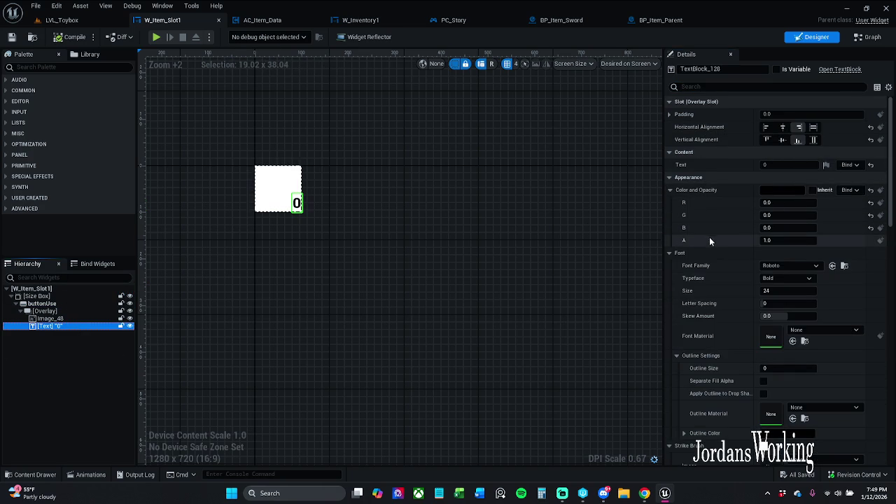
pyautogui.click(753, 86)
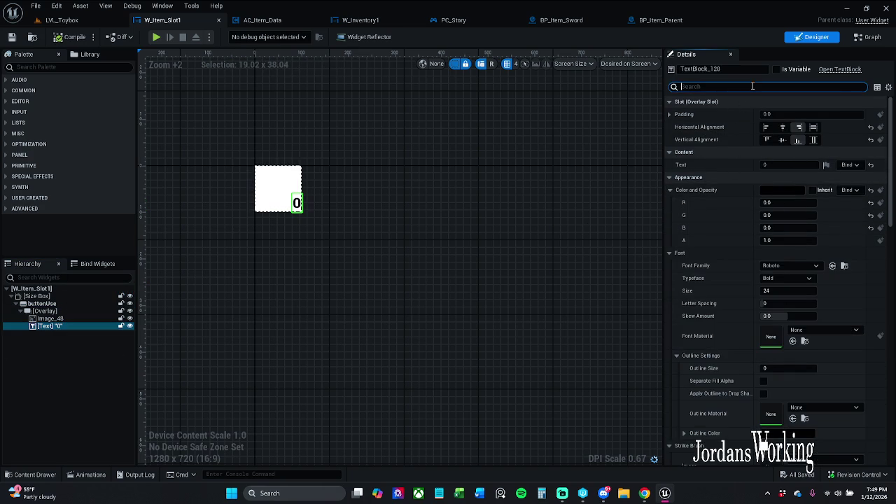
pyautogui.write('z ord')
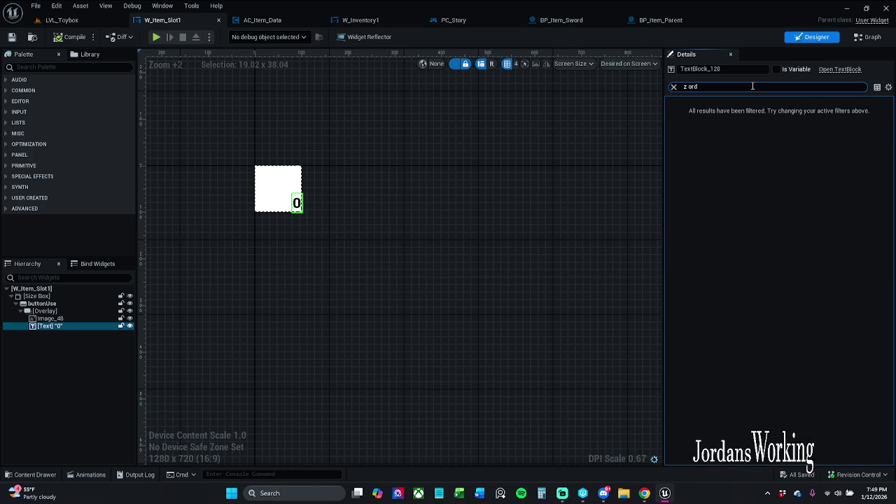
pyautogui.click(80, 319)
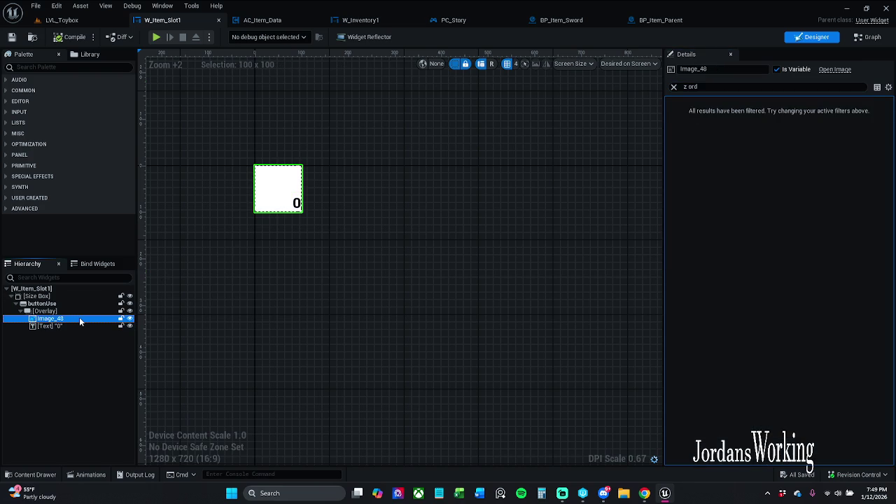
pyautogui.press('Up')
pyautogui.press('Up')
pyautogui.press('Up')
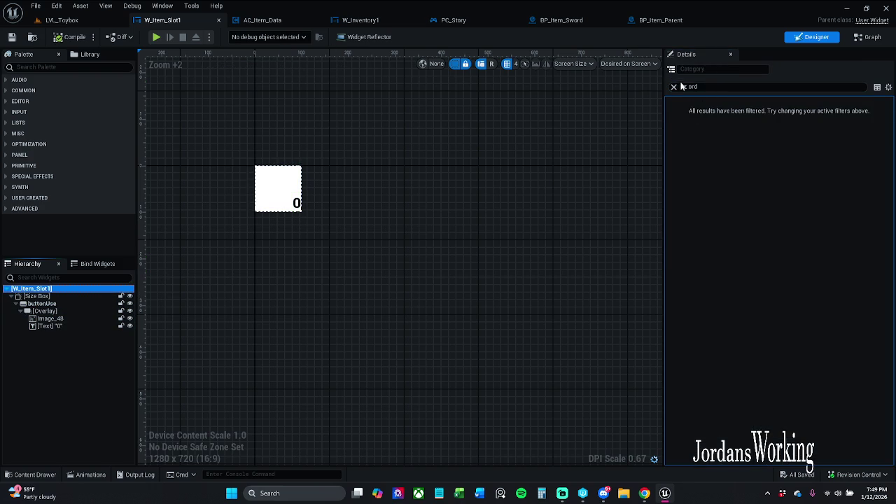
pyautogui.click(674, 89)
pyautogui.click(674, 88)
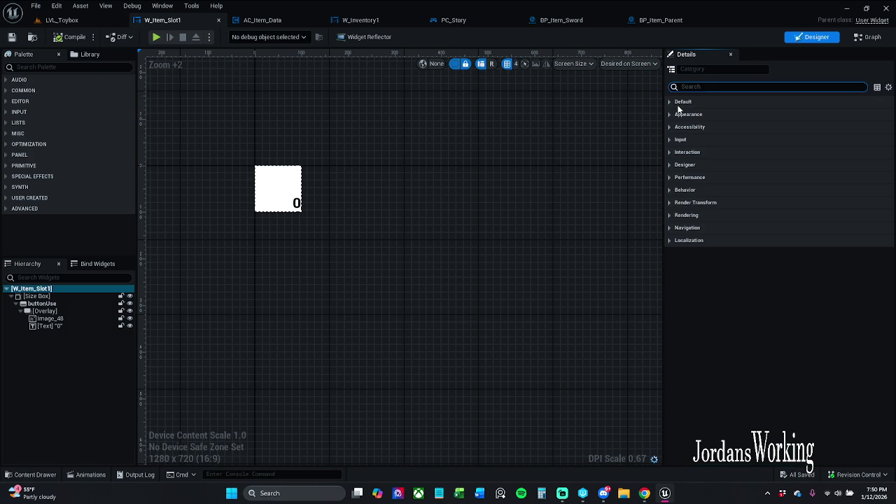
pyautogui.click(42, 303)
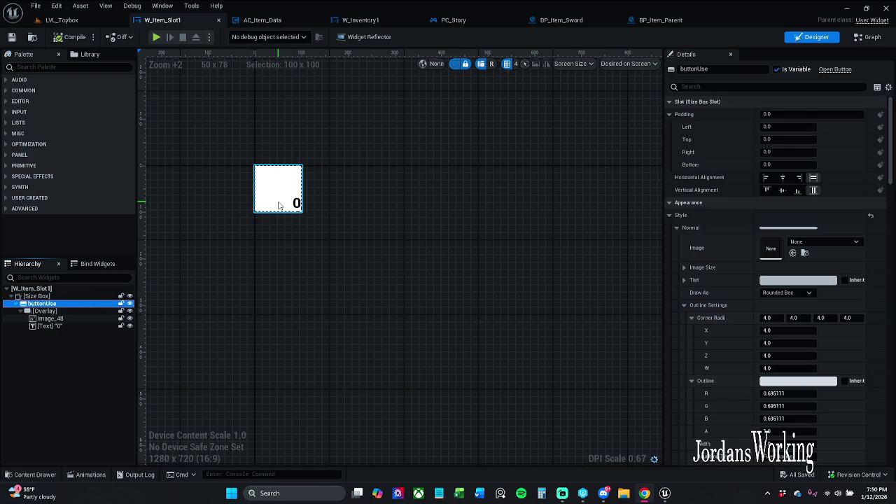
# - Open BP_Item_Sword3's Blueprint from the LVL_Toybox level, then switch to BP_Item_Parent
pyautogui.click(92, 22)
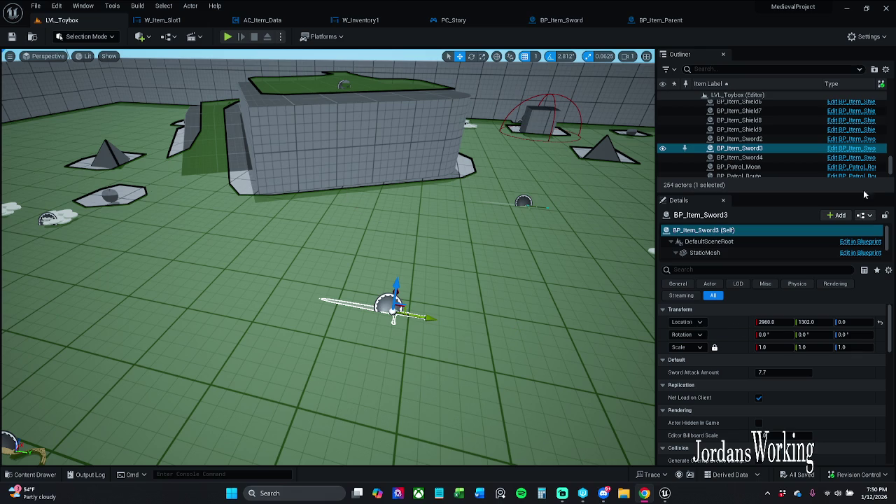
pyautogui.click(862, 154)
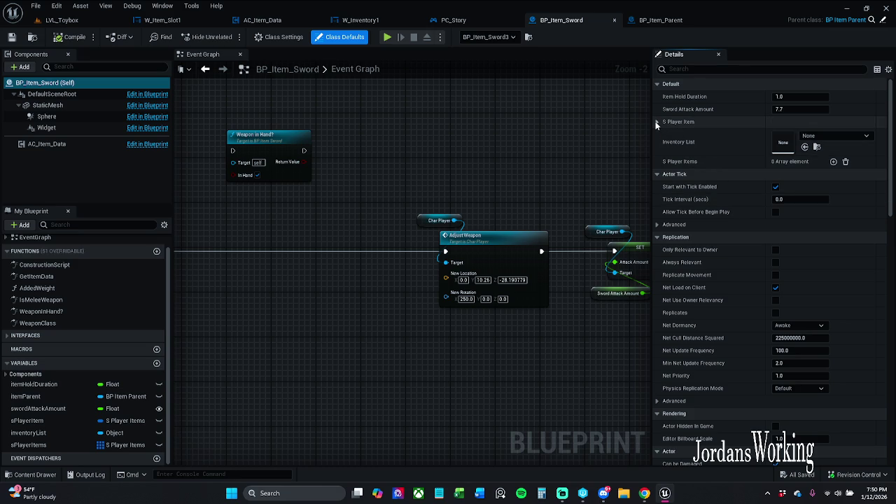
pyautogui.click(668, 20)
# - Filter BP_Item_Parent's members by the search term 'Player'
pyautogui.click(122, 224)
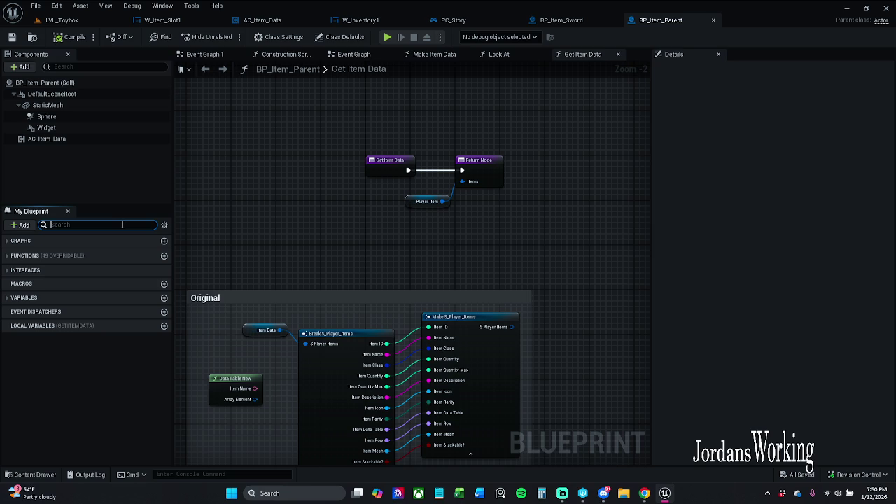
pyautogui.write('sPla')
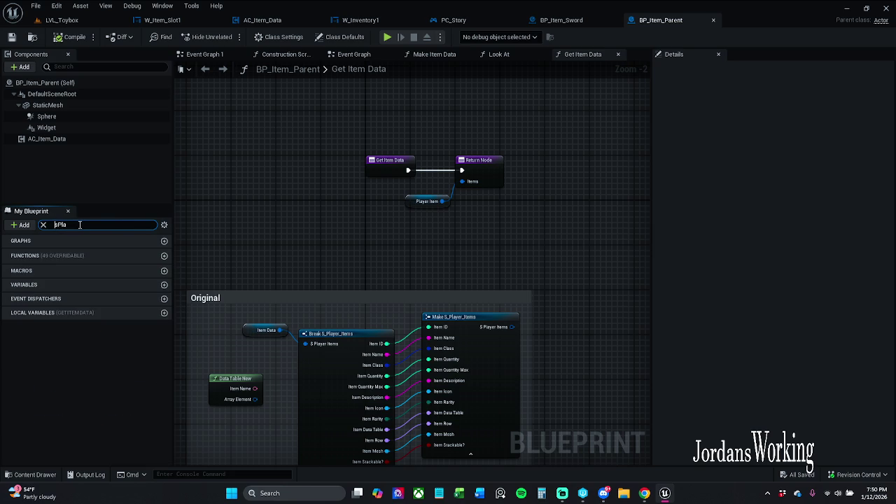
pyautogui.press('Delete')
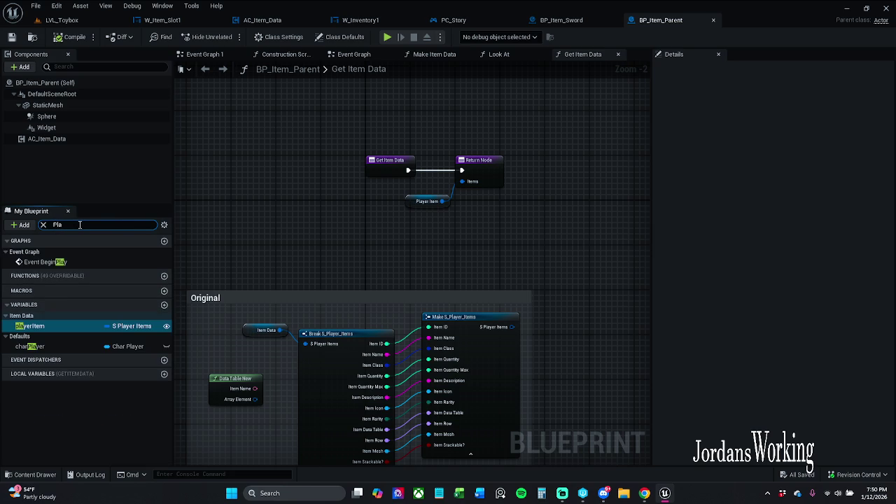
pyautogui.write('s')
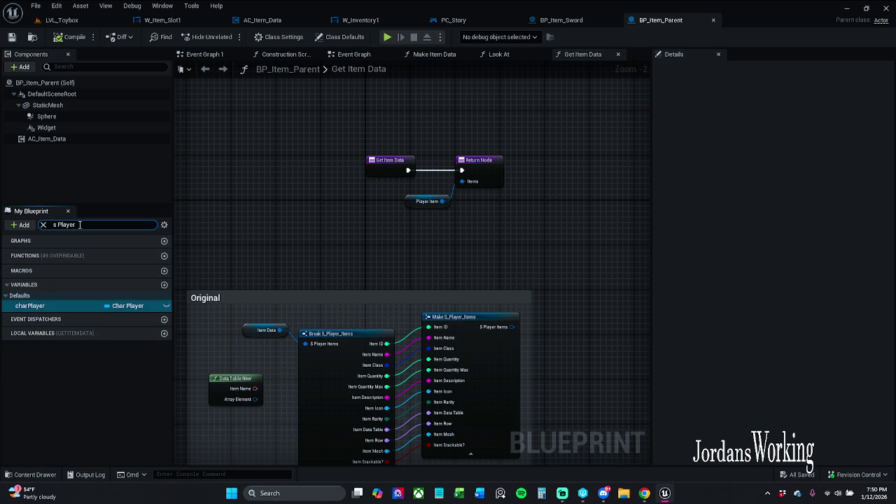
pyautogui.click(56, 225)
pyautogui.press('BackSpace')
pyautogui.moveTo(58, 225); pyautogui.dragTo(45, 228)
pyautogui.press('BackSpace')
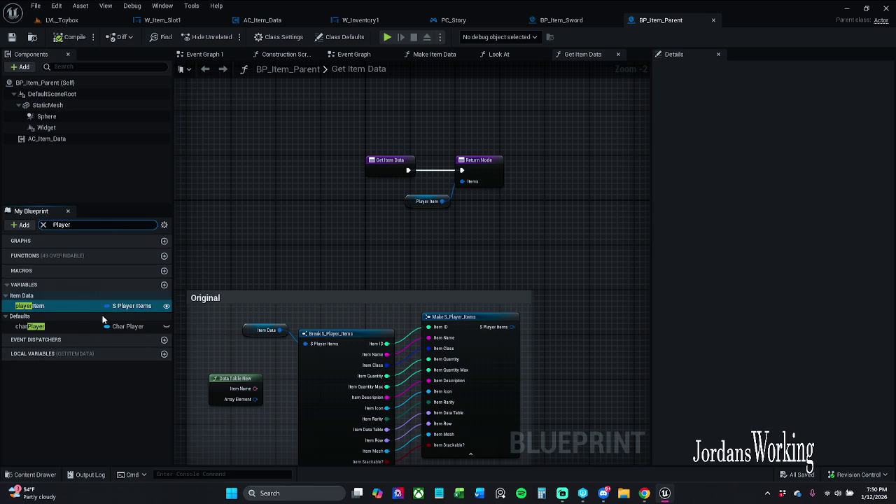
# - Check the sword's S Player Item defaults and the parent's playerItem variable, then return to the sword
pyautogui.click(568, 22)
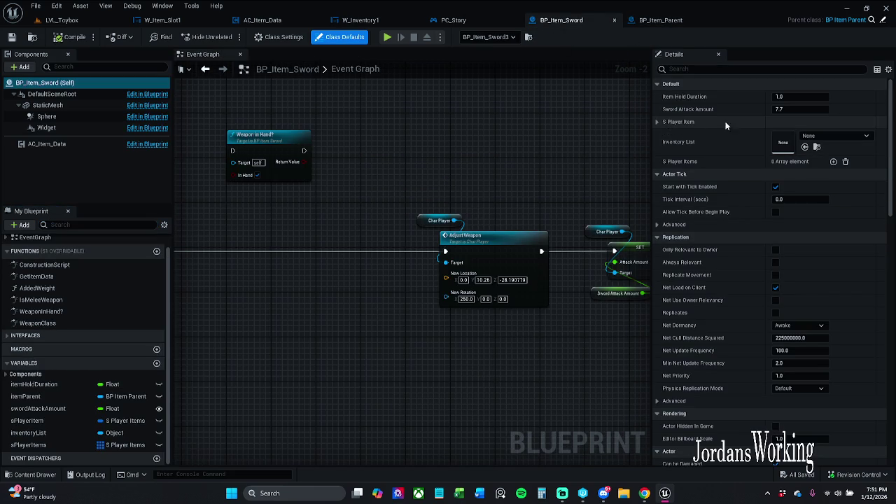
pyautogui.click(656, 122)
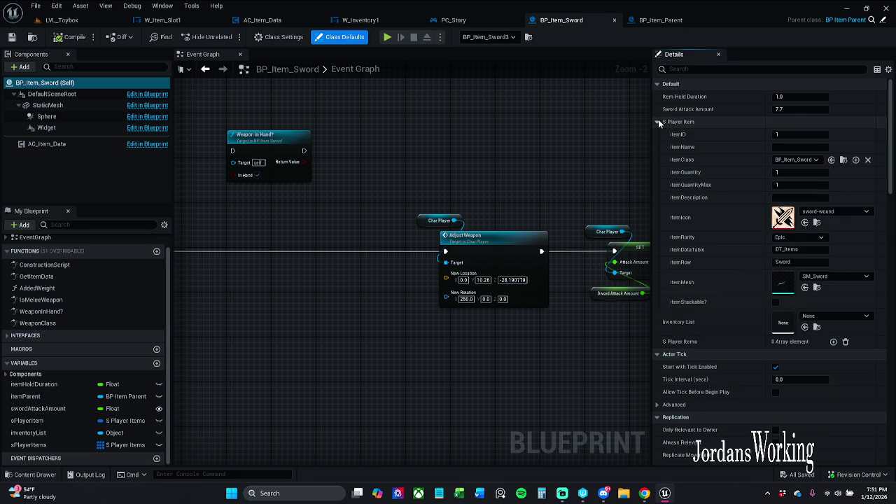
pyautogui.click(658, 121)
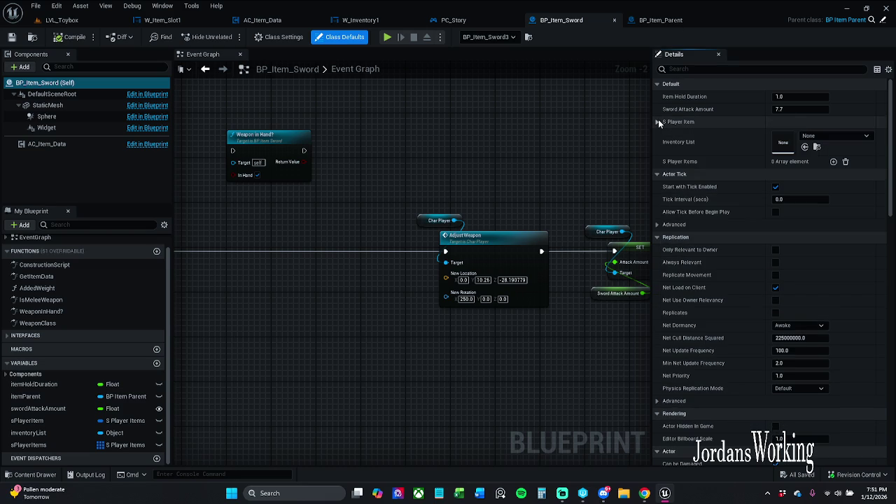
pyautogui.click(660, 20)
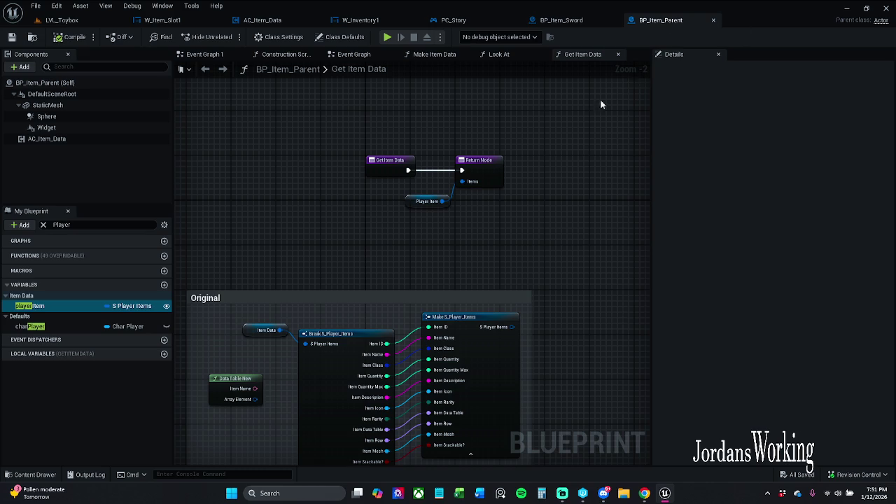
pyautogui.click(431, 201)
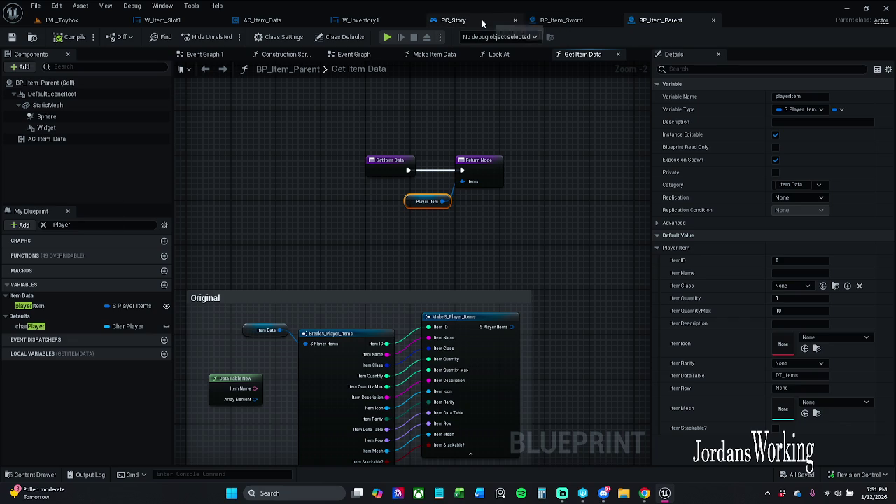
pyautogui.click(550, 25)
pyautogui.moveTo(421, 186); pyautogui.dragTo(463, 187)
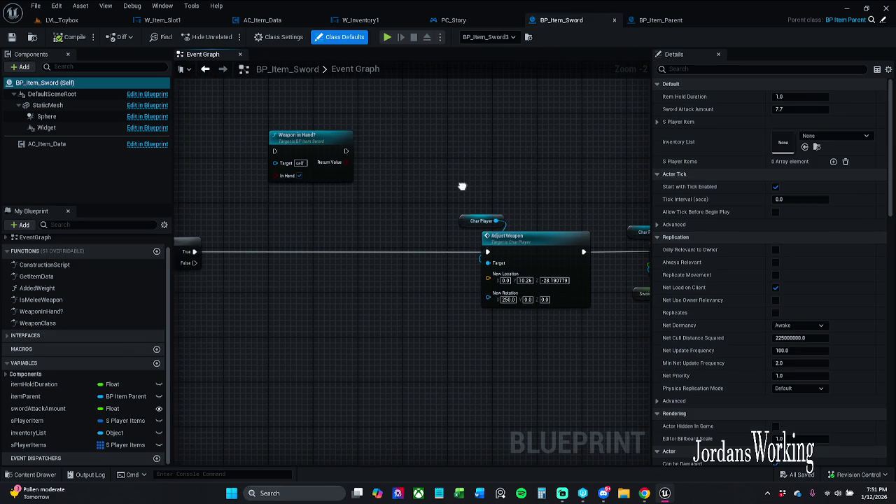
# - Find references to sPlayerItem and jump to its getter in Get Item Data
pyautogui.click(53, 421)
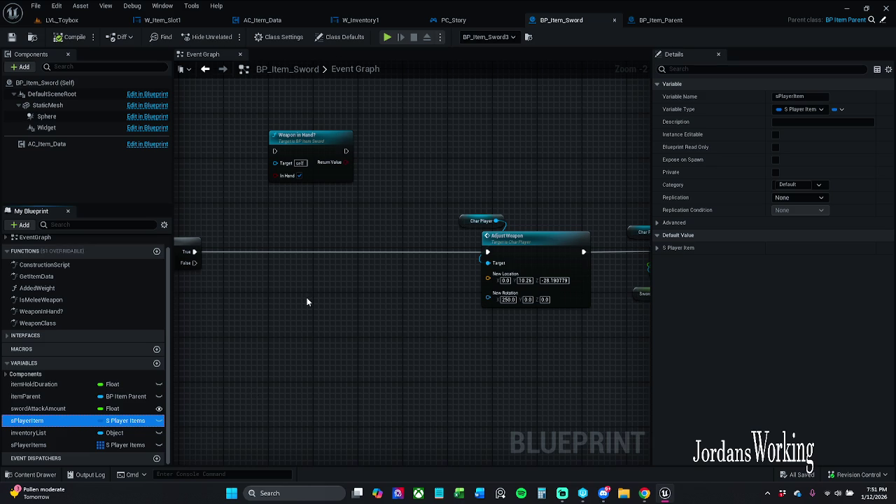
pyautogui.rightClick(60, 421)
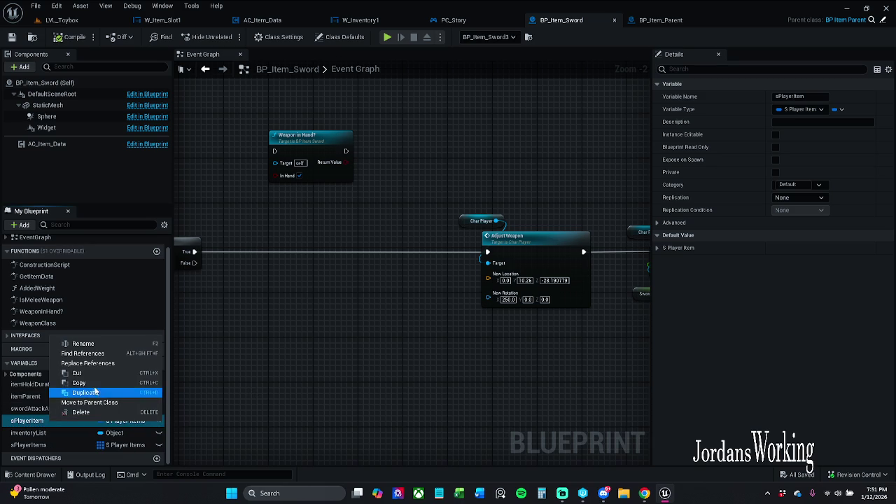
pyautogui.click(83, 353)
pyautogui.click(241, 417)
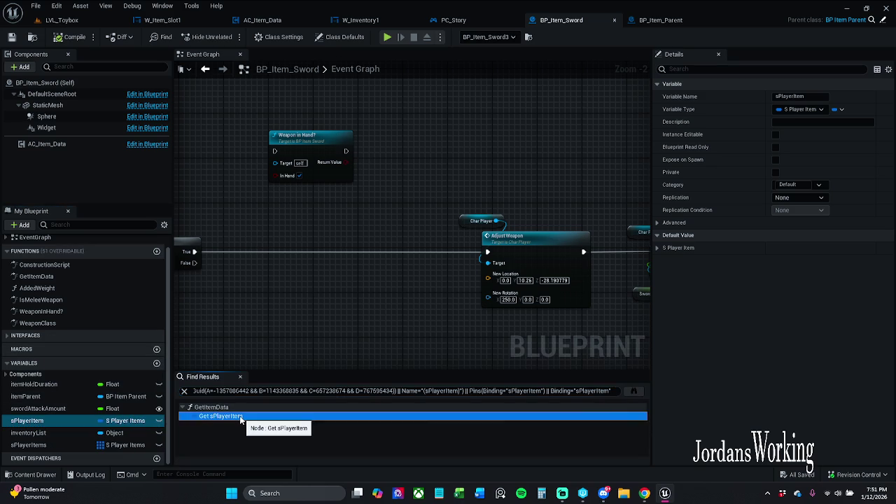
pyautogui.doubleClick(241, 417)
# - Check the inherited Item Data, then delete the stray S Player Item getter node
pyautogui.moveTo(464, 203)
pyautogui.mouseDown()
pyautogui.moveTo(401, 217)
pyautogui.moveTo(454, 207)
pyautogui.mouseUp()
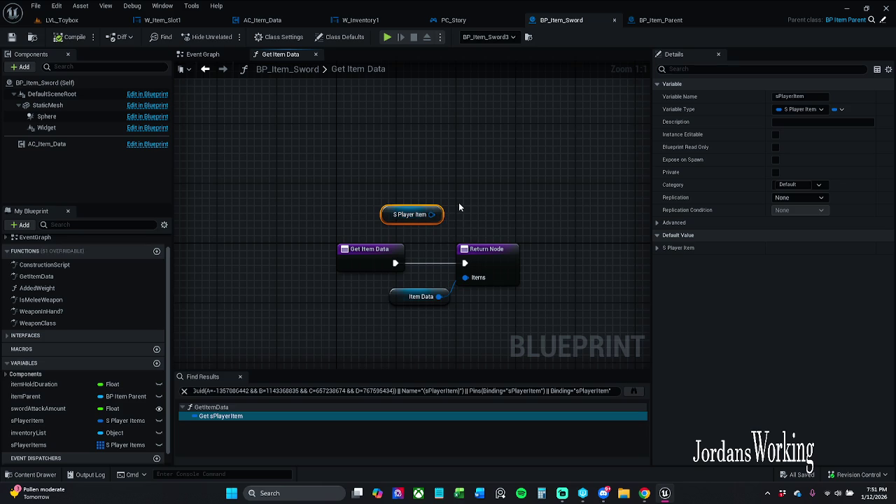
pyautogui.click(420, 297)
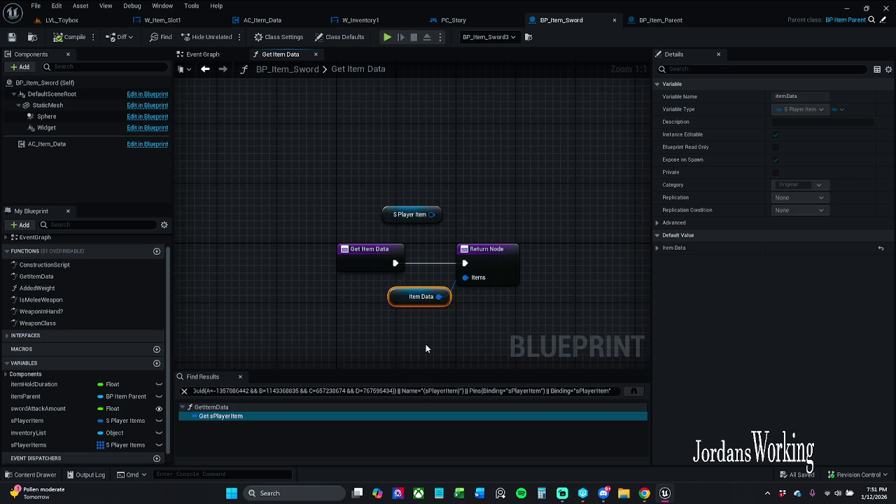
pyautogui.click(659, 248)
pyautogui.click(658, 247)
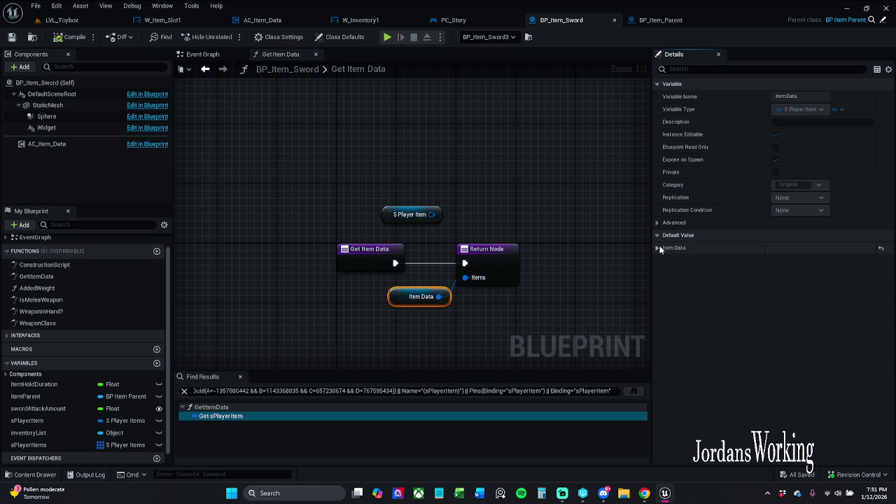
pyautogui.moveTo(469, 208); pyautogui.dragTo(404, 223)
pyautogui.press('Delete')
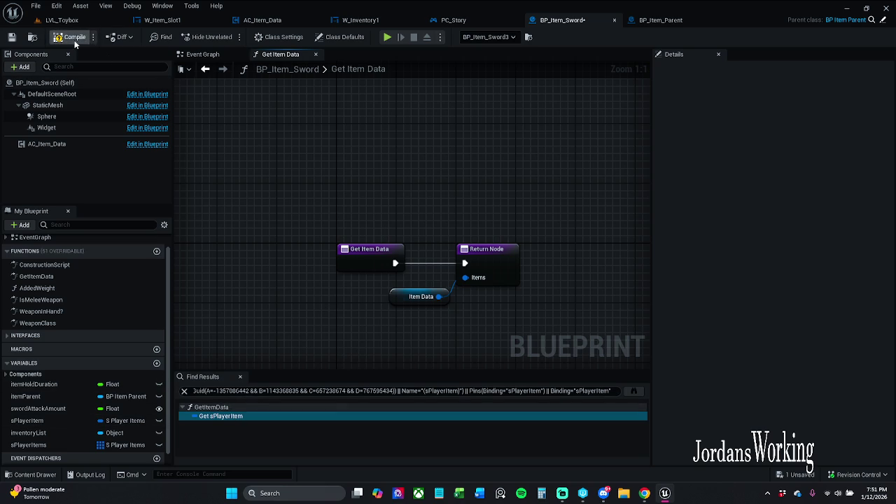
# - Confirm sPlayerItem has no references and delete the variable
pyautogui.rightClick(49, 426)
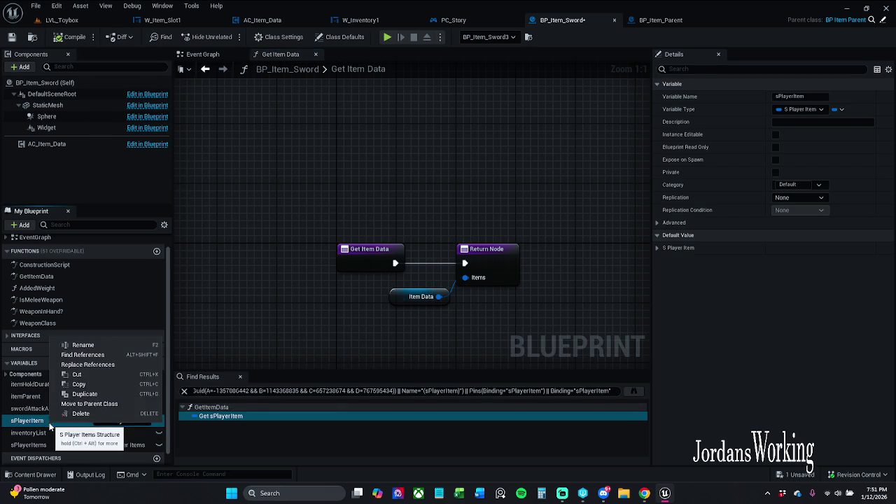
pyautogui.click(98, 361)
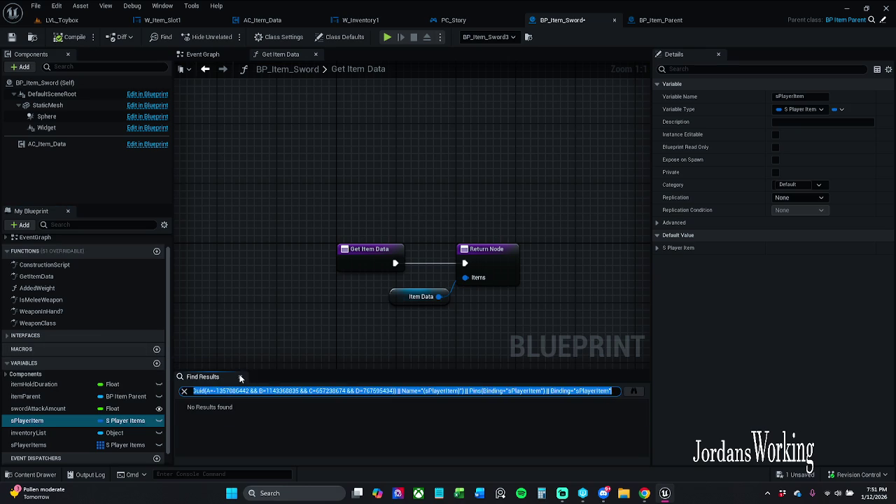
pyautogui.click(240, 378)
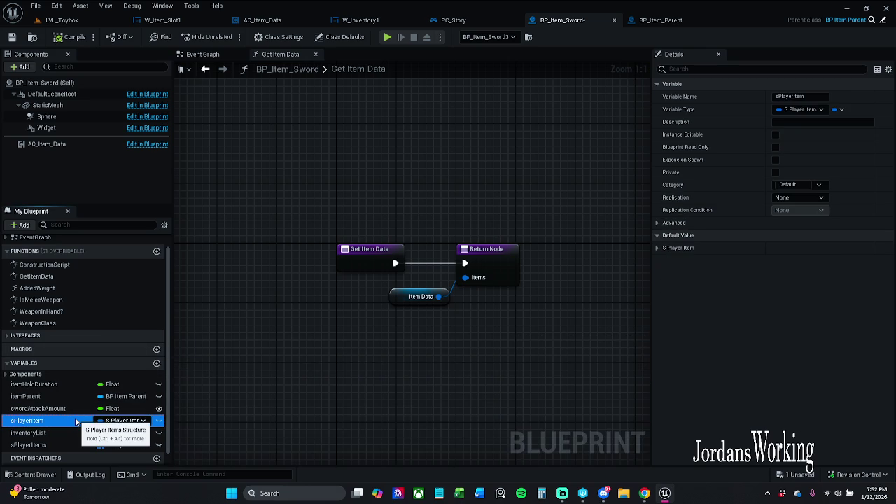
pyautogui.press('Delete')
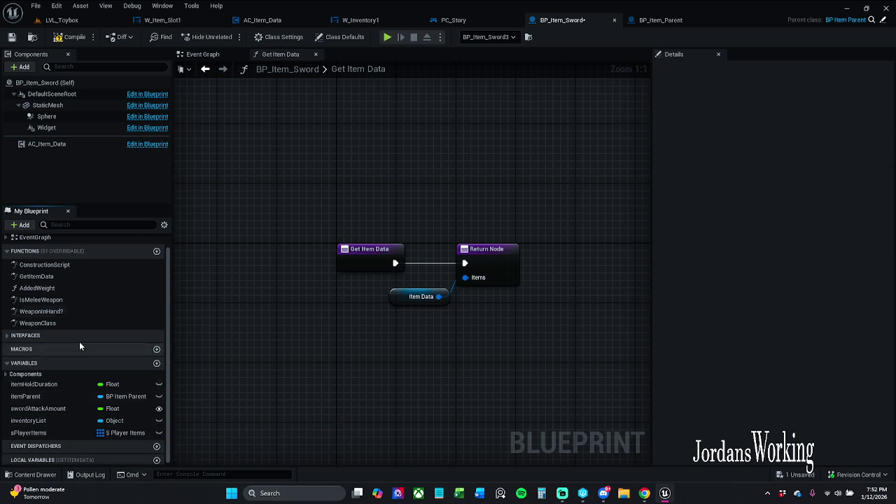
# - Delete the unreferenced sPlayerItems array variable, then compile and save BP_Item_Sword
pyautogui.click(56, 432)
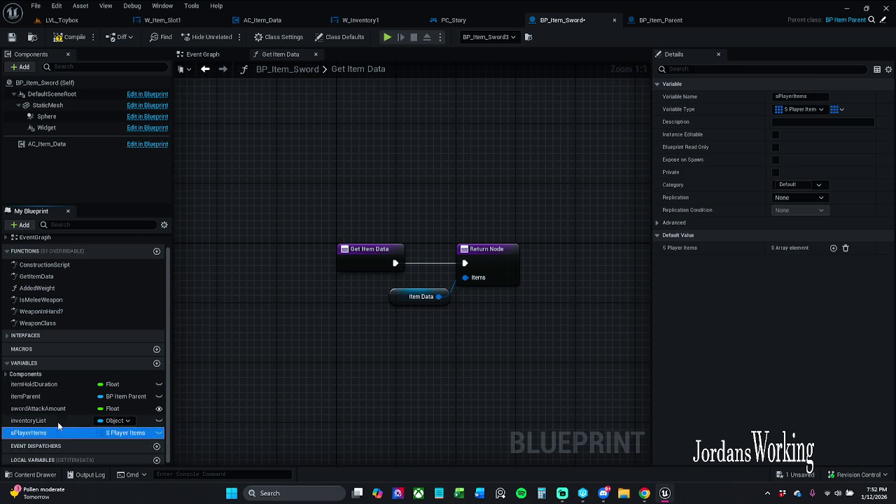
pyautogui.rightClick(56, 430)
pyautogui.click(97, 364)
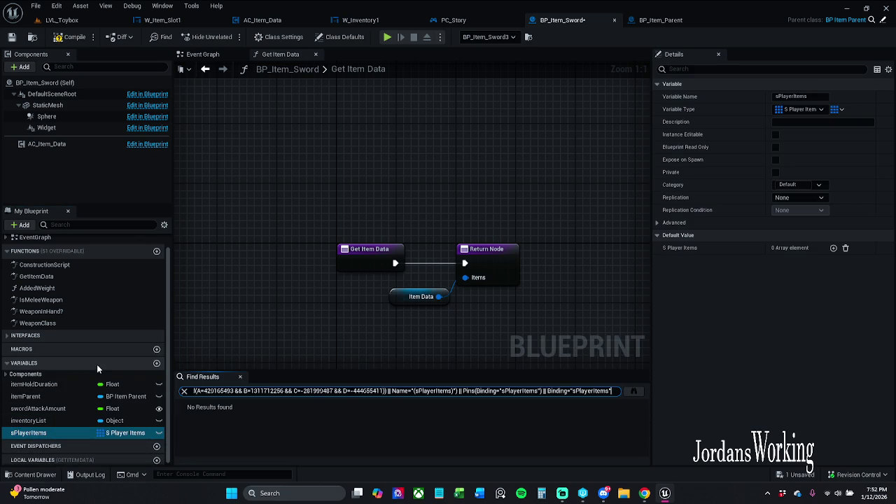
pyautogui.click(240, 376)
pyautogui.click(69, 432)
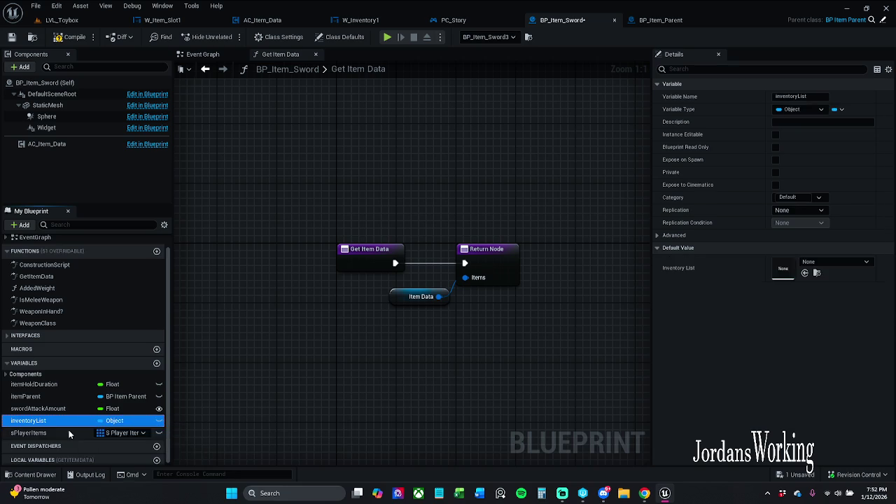
pyautogui.press('Delete')
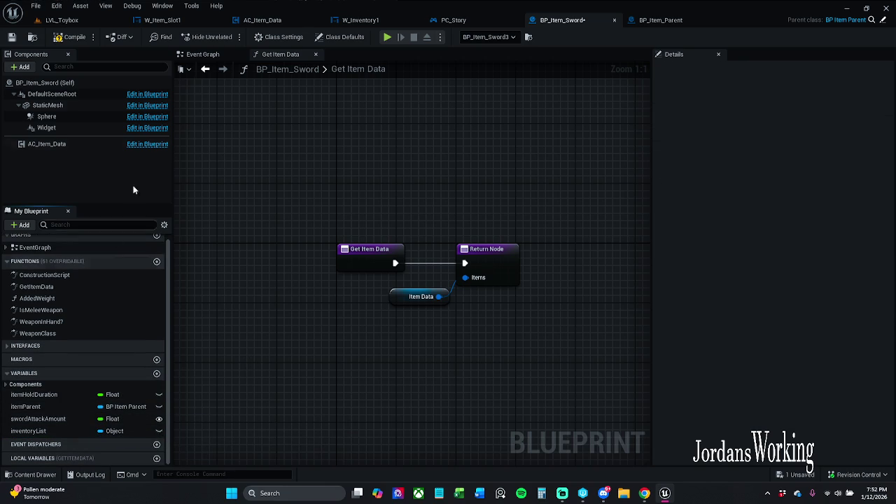
pyautogui.click(73, 38)
pyautogui.click(12, 37)
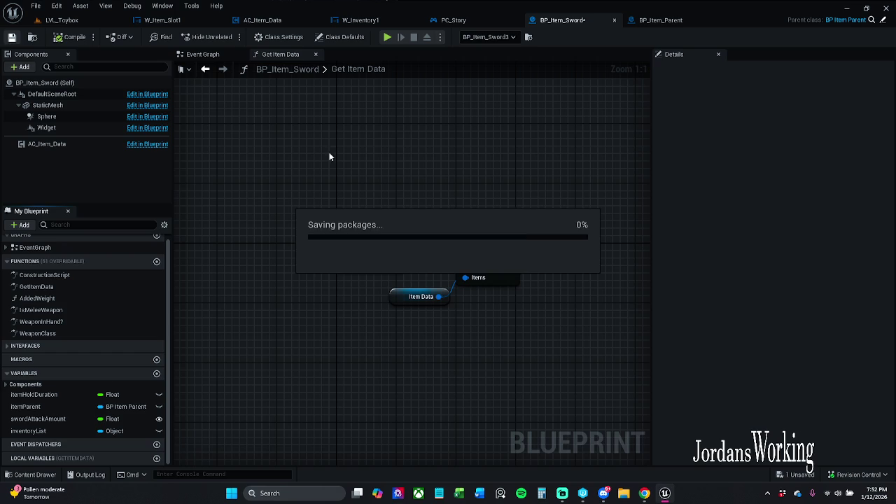
# - Cycle through the open Blueprint tabs and close the PC_Story blueprint
pyautogui.click(679, 22)
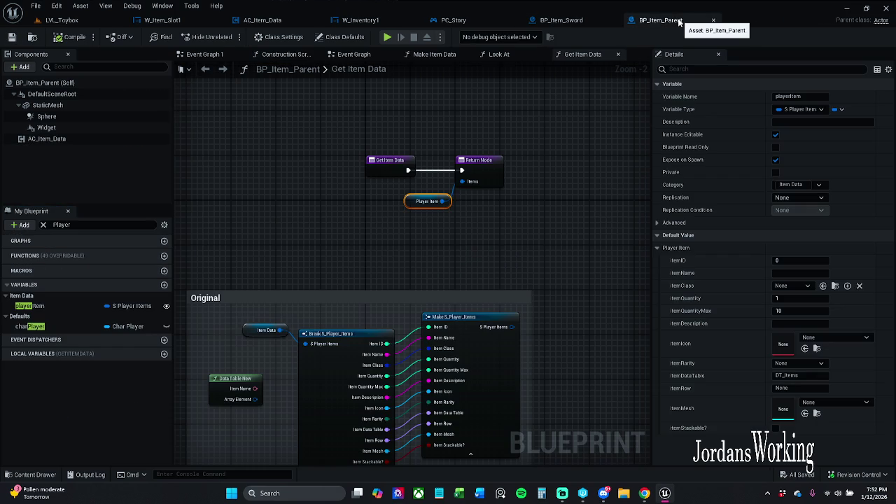
pyautogui.click(594, 20)
pyautogui.click(468, 22)
pyautogui.click(558, 21)
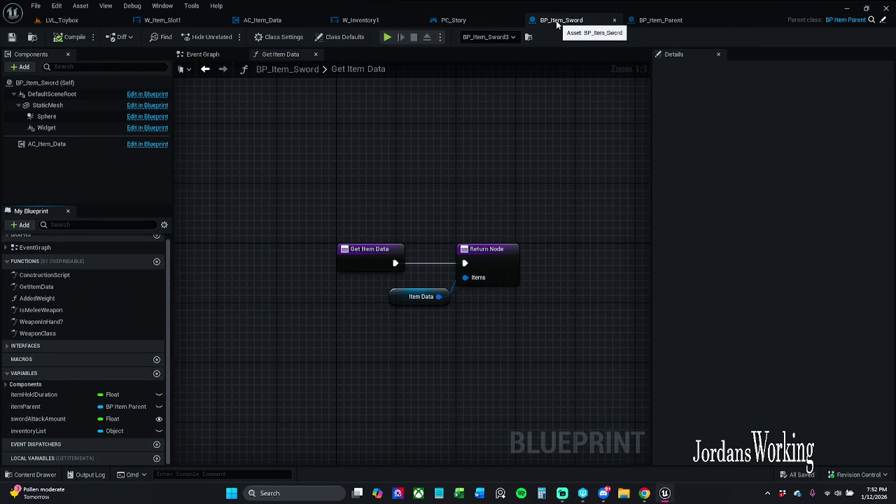
pyautogui.click(510, 22)
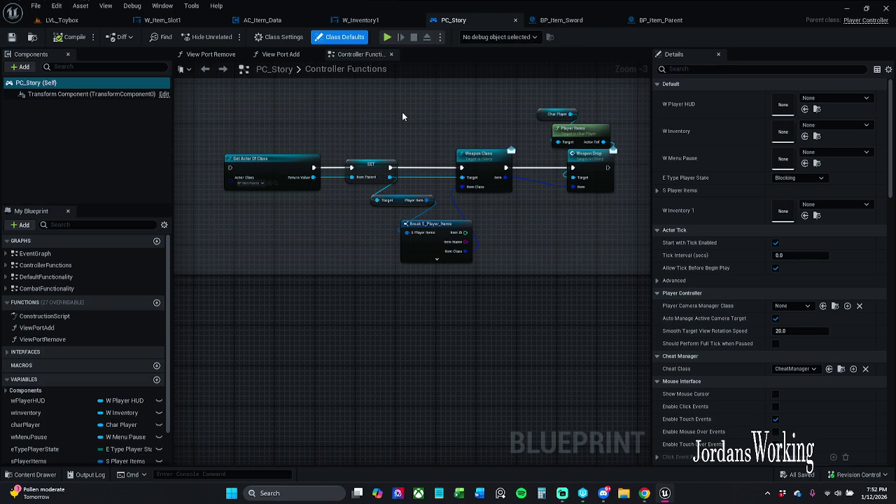
pyautogui.click(515, 20)
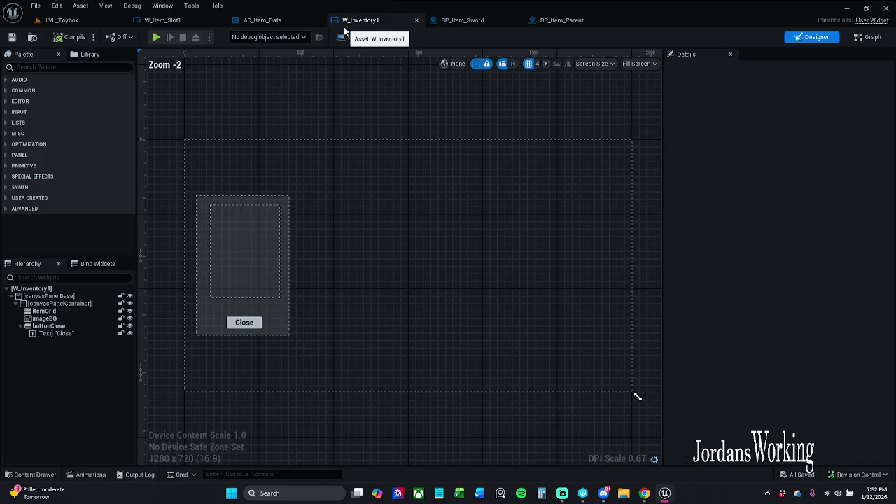
pyautogui.click(291, 21)
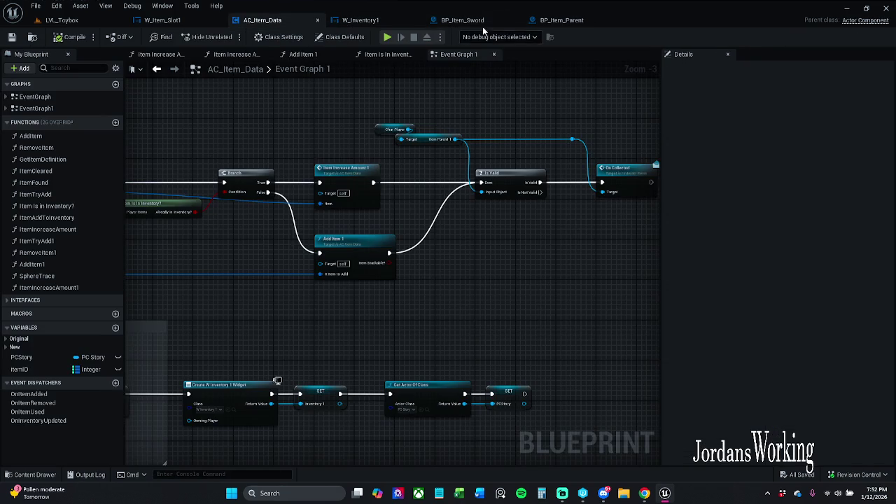
pyautogui.click(476, 21)
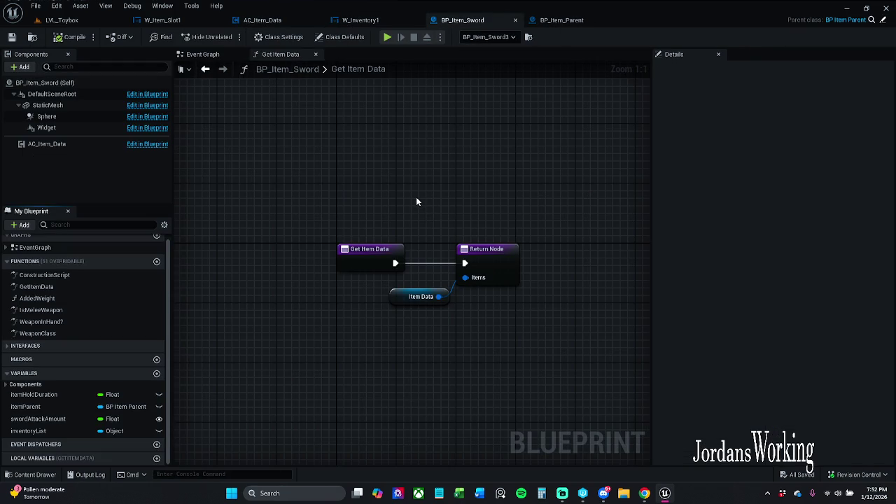
# - Undock the widget editors into a separate window, maximize, then minimize it, returning to BP_Item_Parent
pyautogui.click(199, 21)
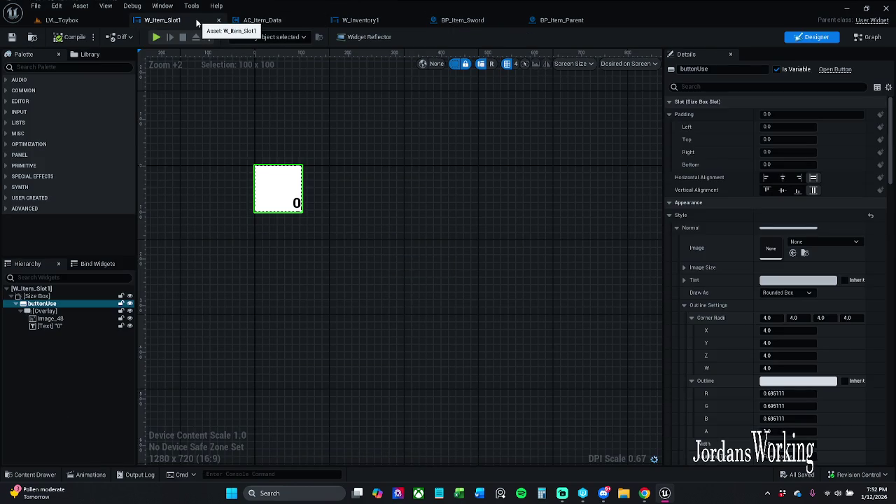
pyautogui.moveTo(197, 23)
pyautogui.mouseDown()
pyautogui.moveTo(196, 77)
pyautogui.moveTo(252, 65)
pyautogui.mouseUp()
pyautogui.moveTo(277, 20); pyautogui.dragTo(280, 82)
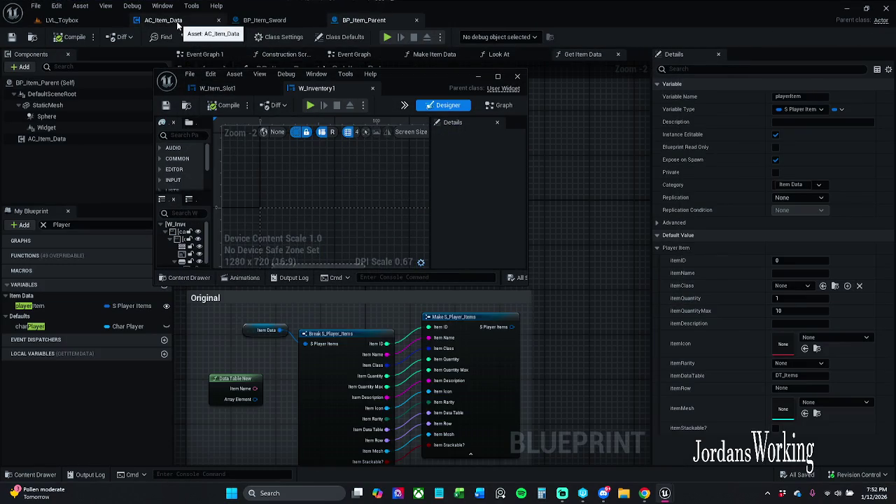
pyautogui.click(496, 78)
pyautogui.click(847, 10)
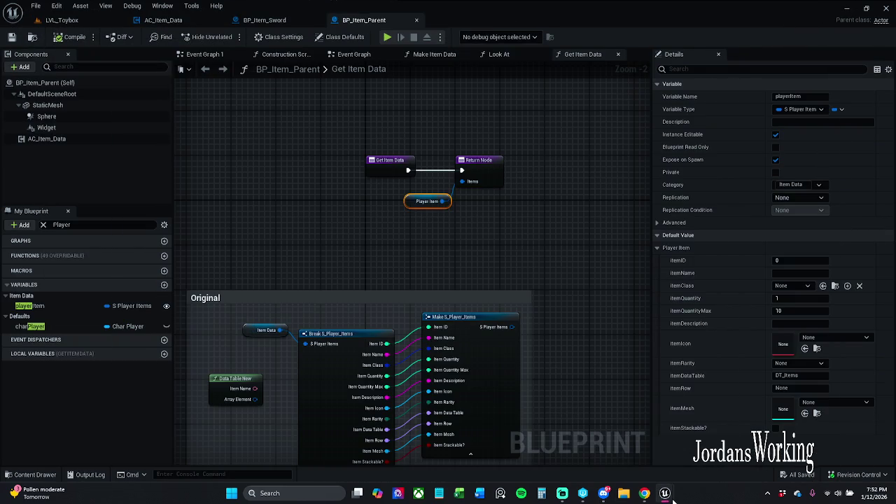
pyautogui.moveTo(669, 494)
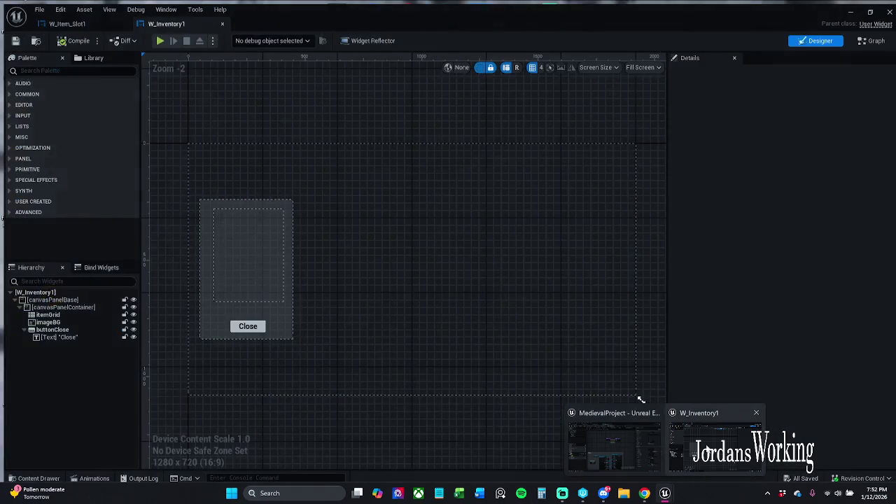
pyautogui.click(707, 452)
pyautogui.click(868, 6)
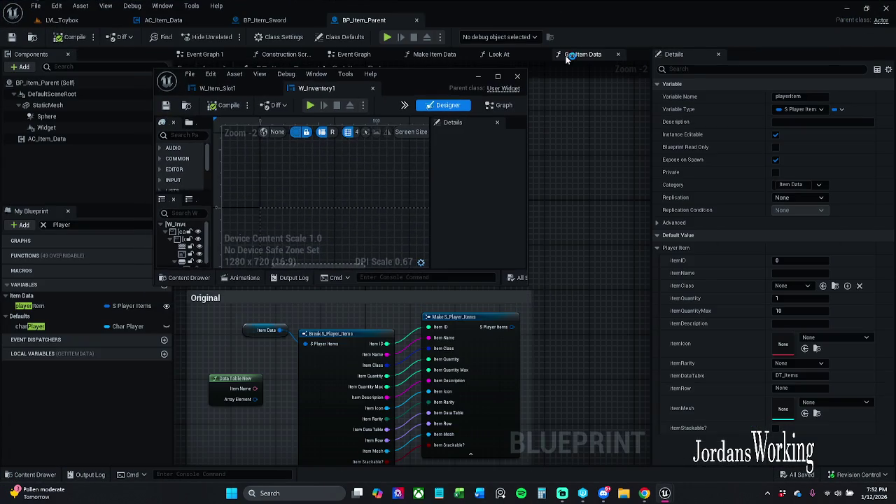
pyautogui.click(479, 79)
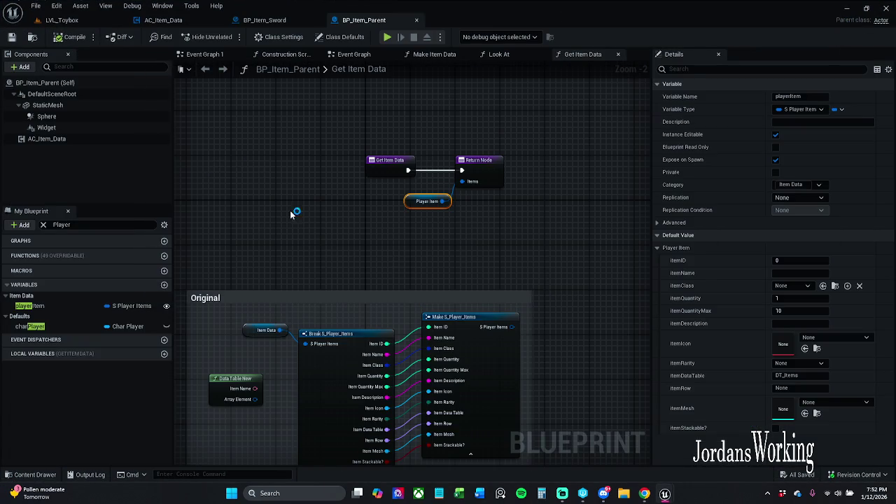
pyautogui.click(324, 145)
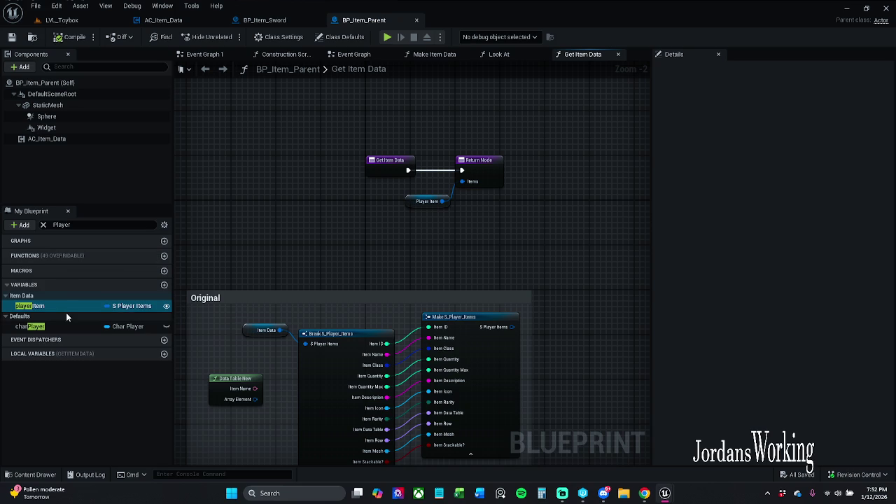
# - Show BP_Item_Sword's Class Defaults
pyautogui.click(256, 21)
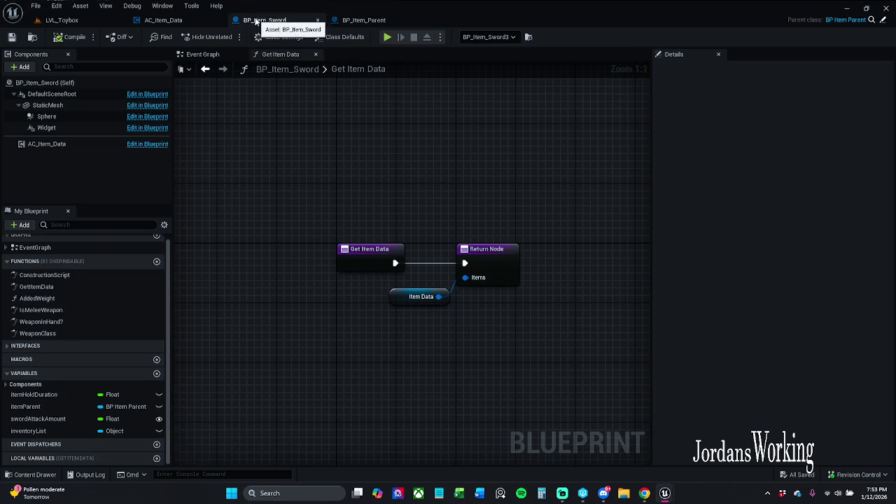
pyautogui.click(279, 36)
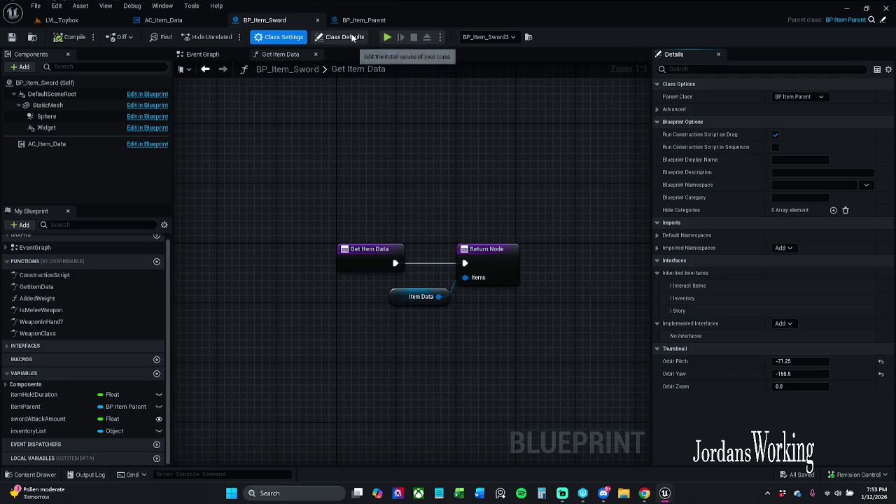
pyautogui.click(339, 37)
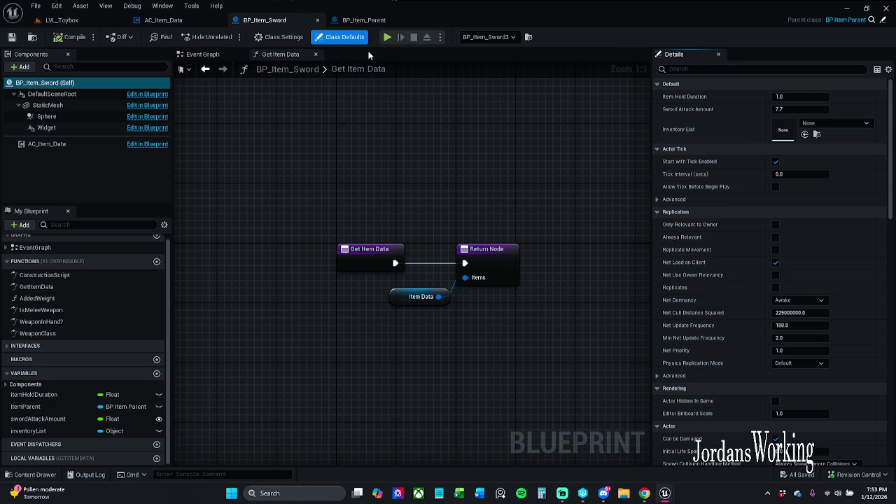
# - In BP_Item_Parent, clear the Player filter, expand Defaults and Item Data, and view playerItem
pyautogui.click(363, 20)
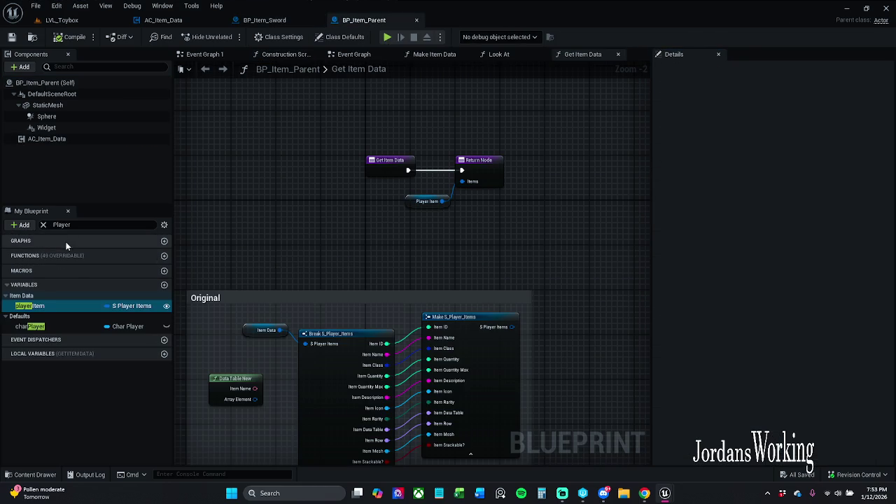
pyautogui.click(43, 224)
pyautogui.click(7, 298)
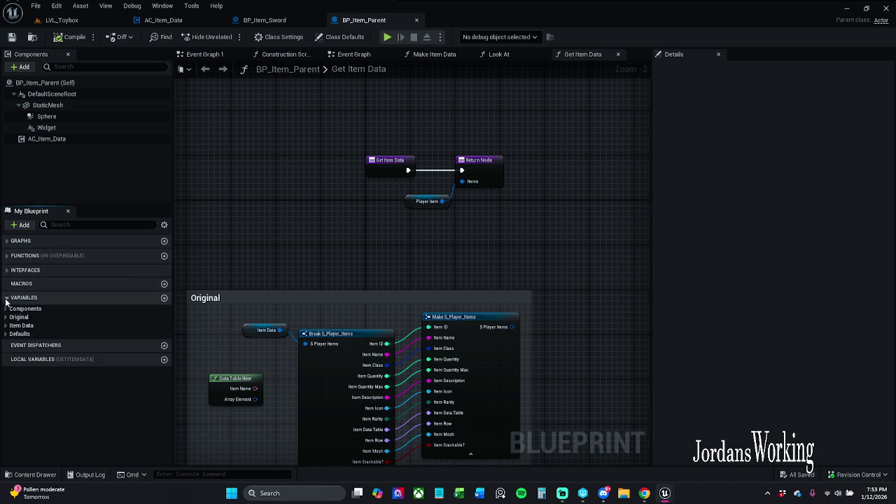
pyautogui.click(5, 334)
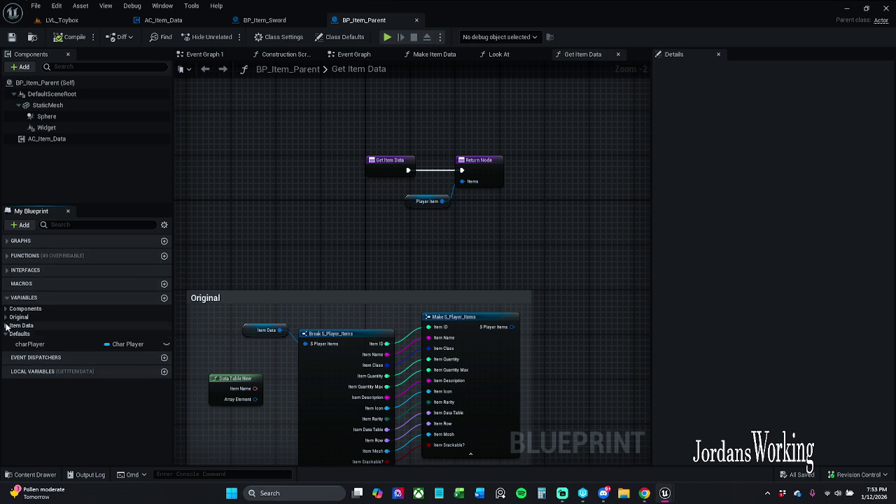
pyautogui.click(6, 326)
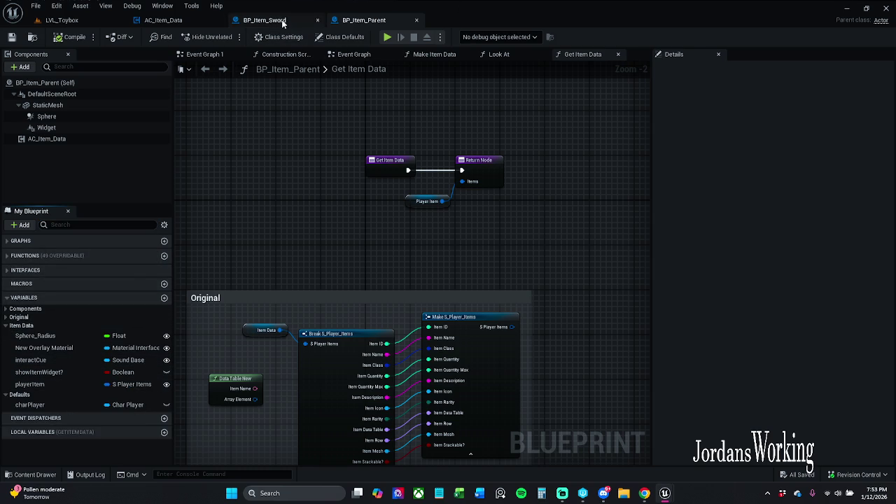
pyautogui.click(62, 385)
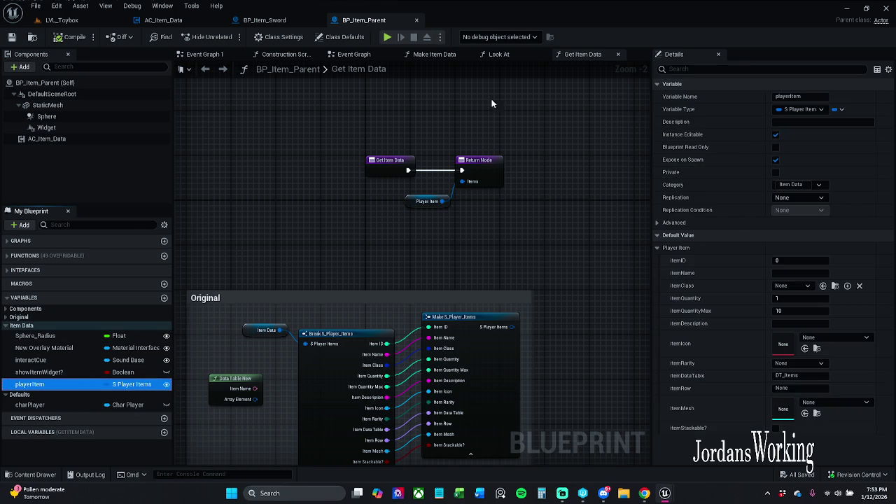
# - Return to BP_Item_Sword and view its own defaults again
pyautogui.click(270, 19)
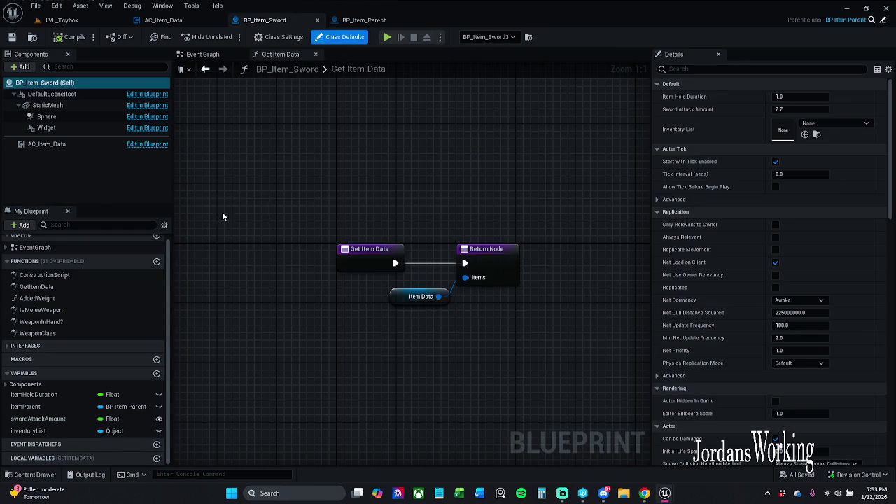
pyautogui.click(51, 93)
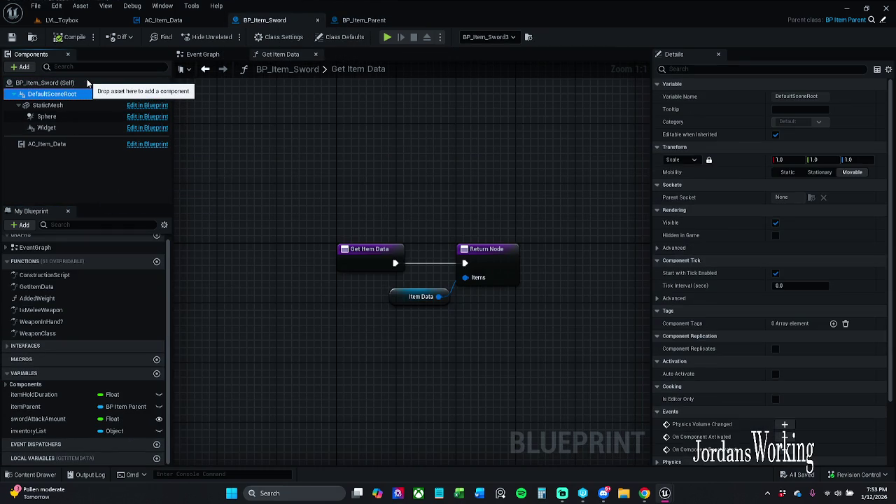
pyautogui.click(44, 83)
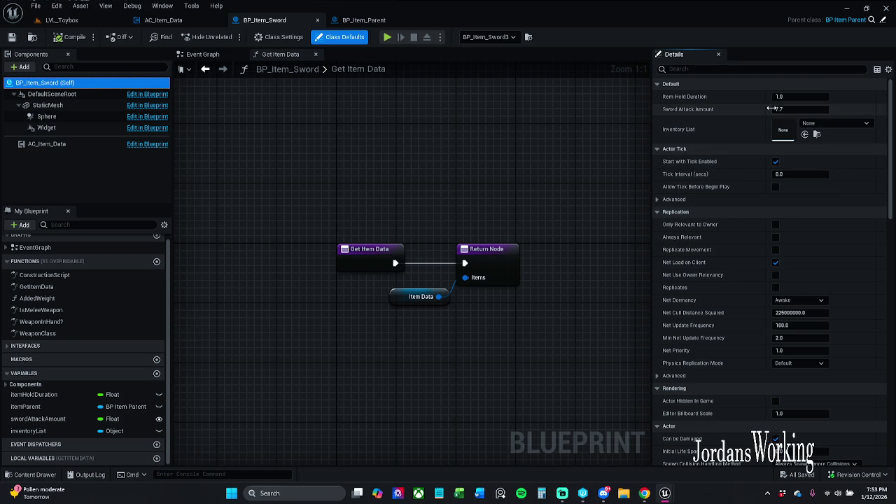
# - Filter the sword's defaults by 'P', expand Player Item, then clear the filter and scroll
pyautogui.click(737, 69)
pyautogui.write('P')
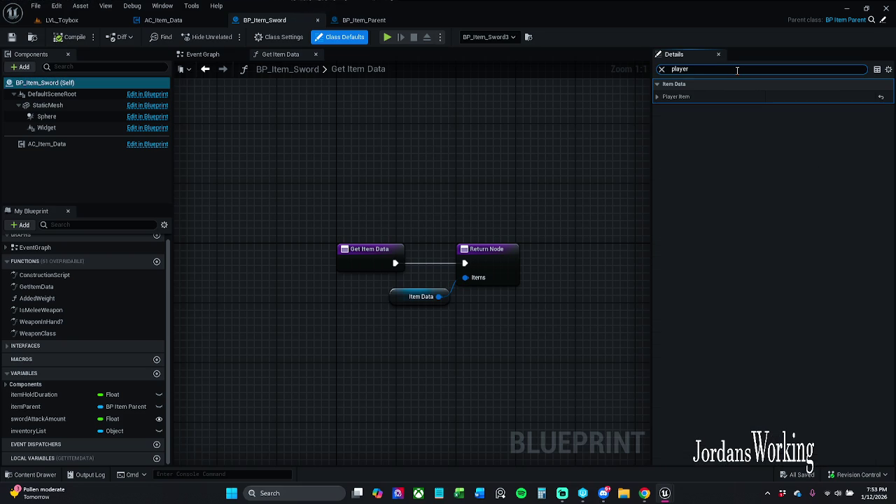
pyautogui.click(657, 97)
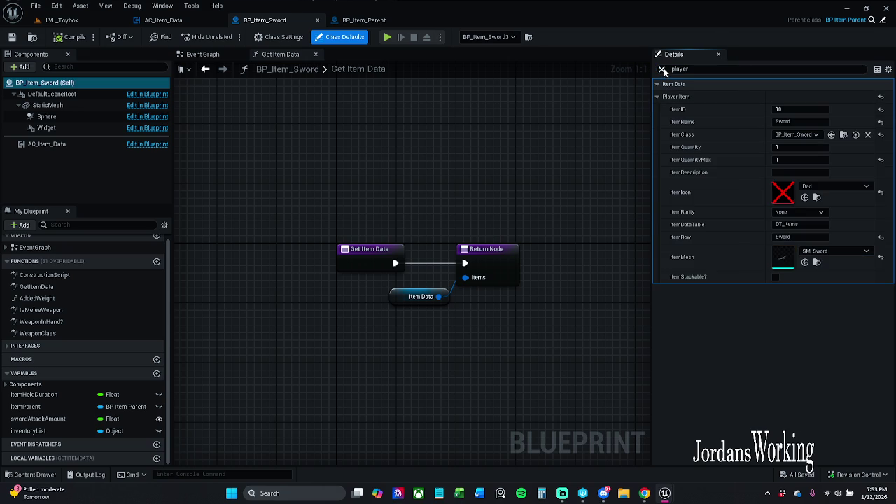
pyautogui.click(663, 70)
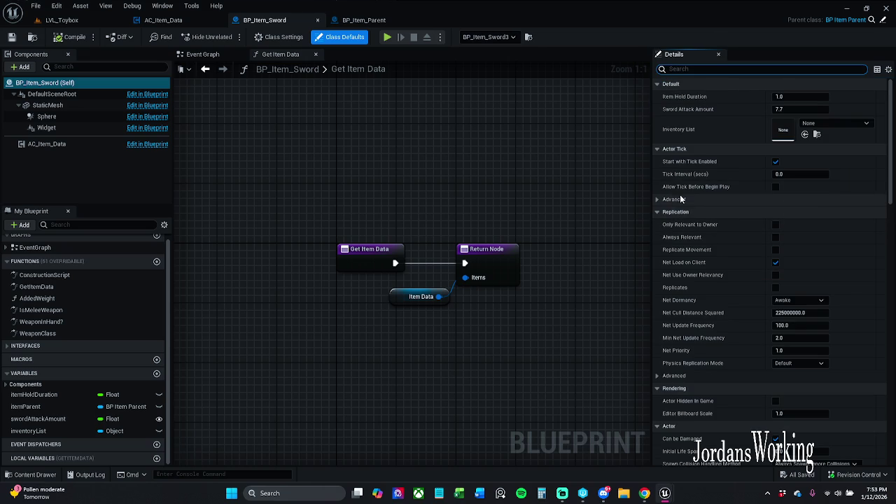
pyautogui.scroll(-2, 698, 218)
pyautogui.scroll(-5, 703, 296)
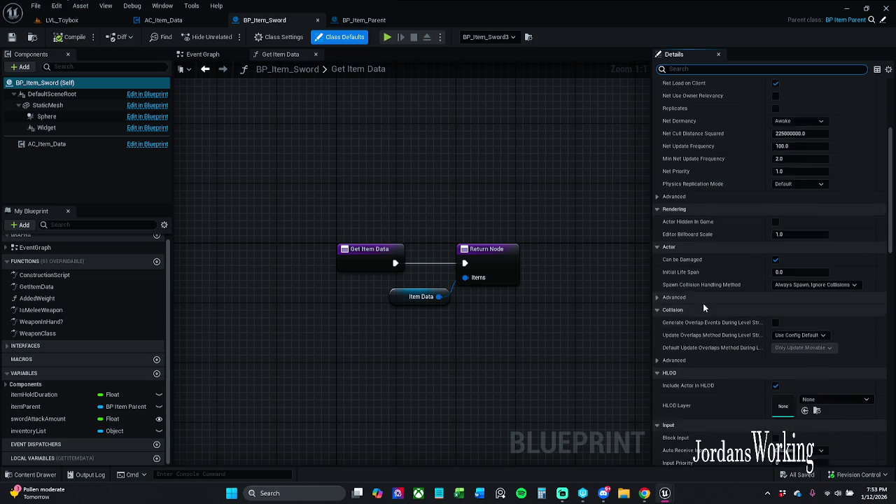
pyautogui.scroll(-5, 704, 308)
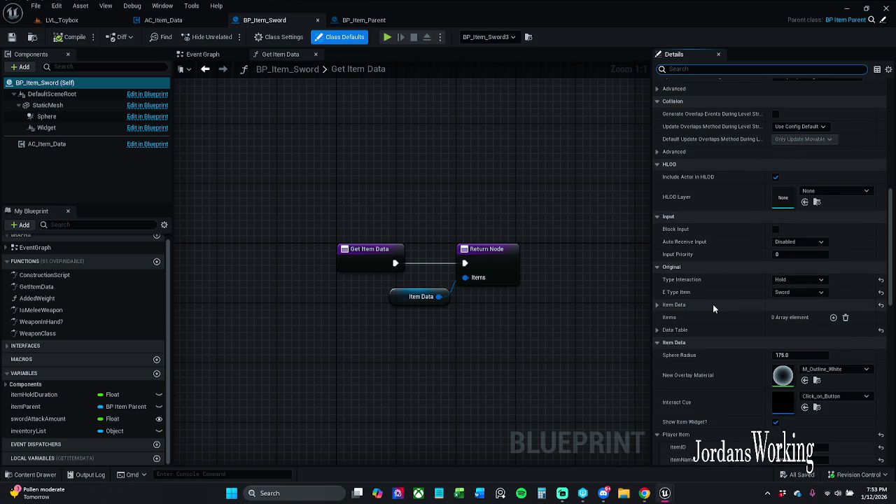
# - Select the sword's Item Data node and expand its default values
pyautogui.click(362, 22)
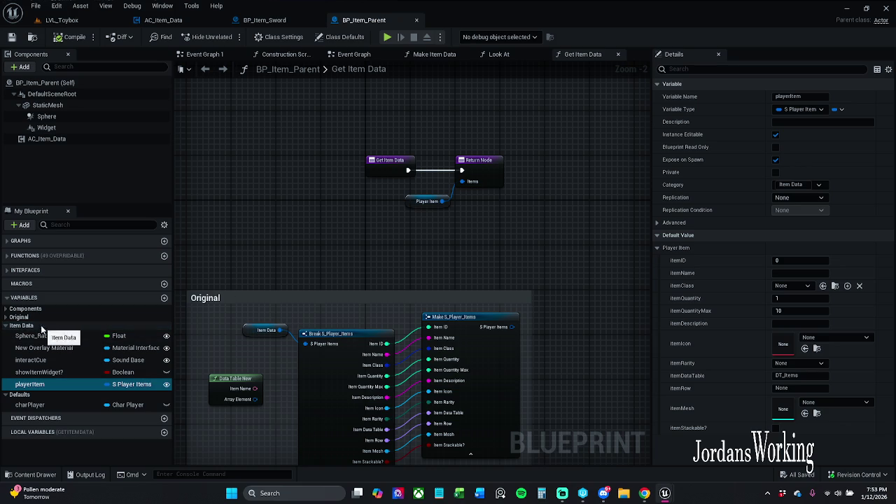
pyautogui.scroll(-1, 576, 124)
pyautogui.click(264, 20)
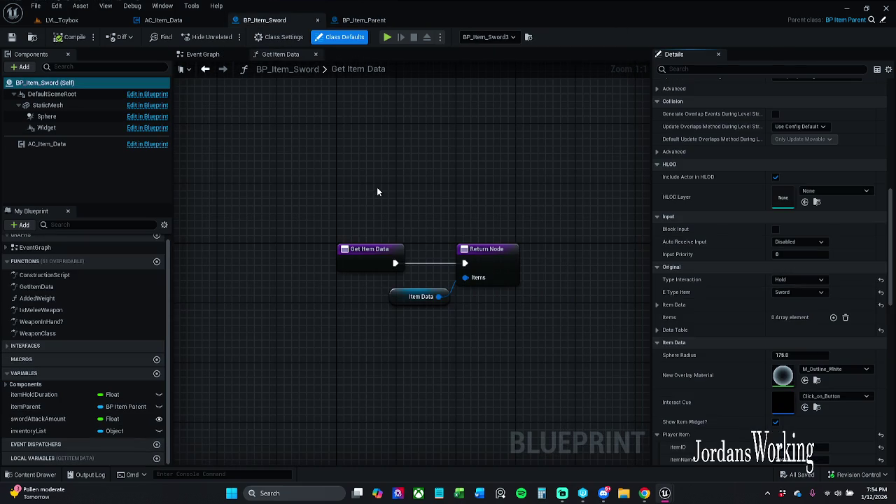
pyautogui.click(425, 294)
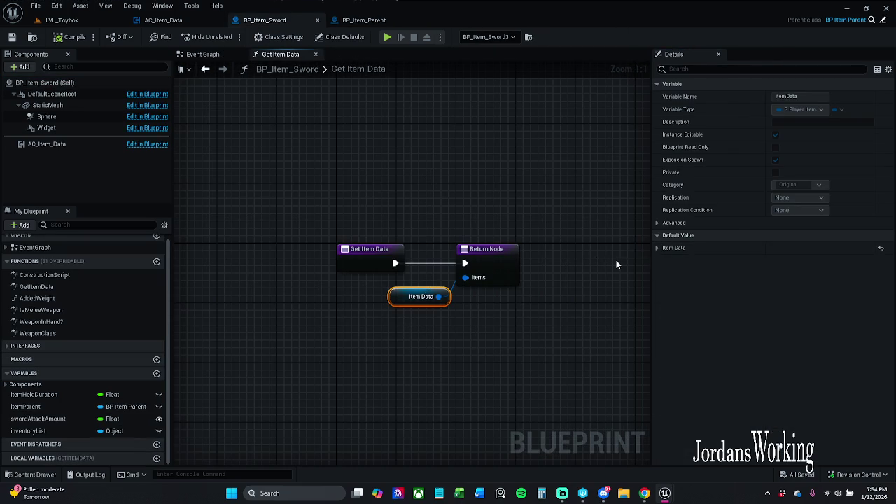
pyautogui.click(656, 247)
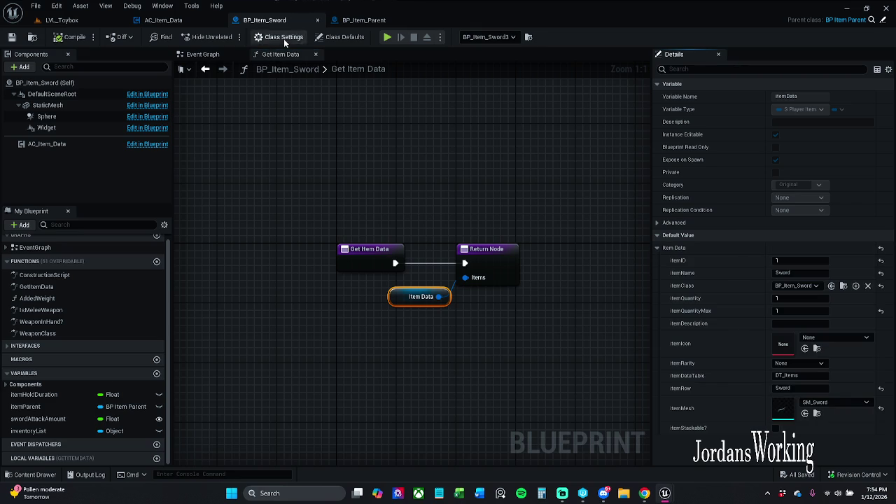
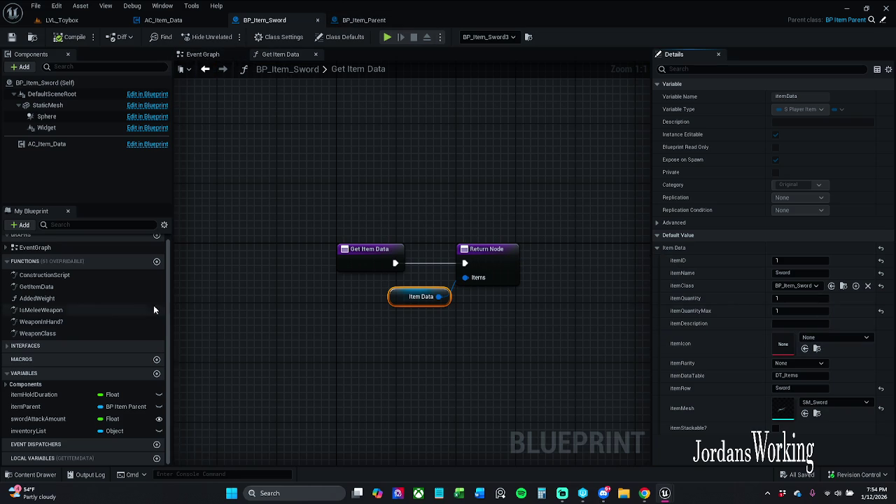
# - Show the blueprint's Class Defaults and expand the Player Item values
pyautogui.click(345, 37)
pyautogui.scroll(-10, 745, 333)
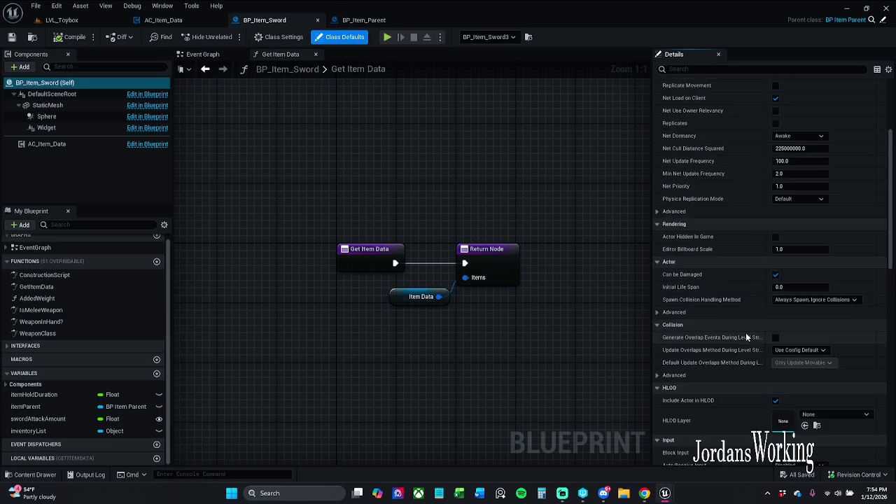
pyautogui.scroll(-10, 745, 332)
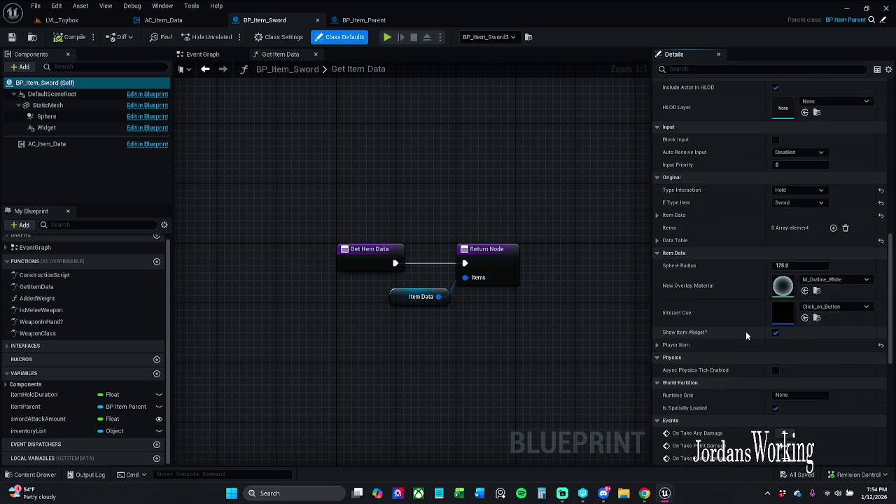
pyautogui.click(658, 285)
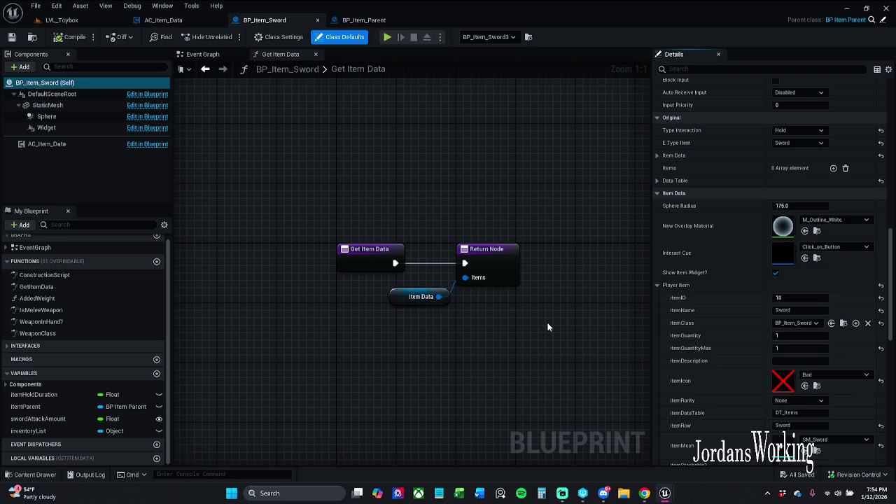
# - Undo the Item Data getter's link to the Return Node's Items output
pyautogui.click(419, 297)
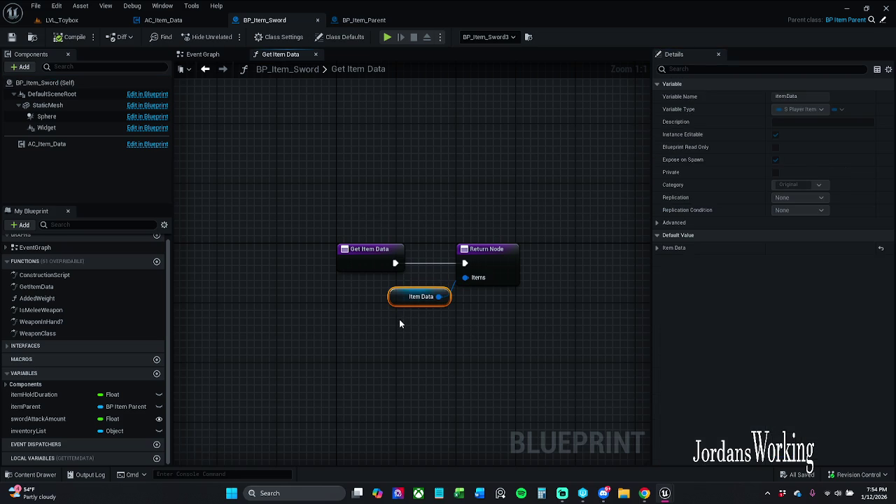
pyautogui.moveTo(440, 297)
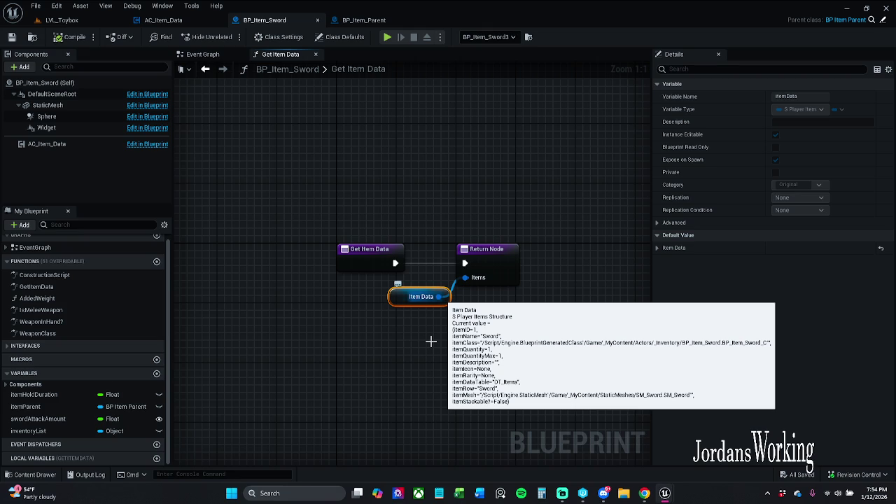
pyautogui.hotkey('ctrl', 'z')
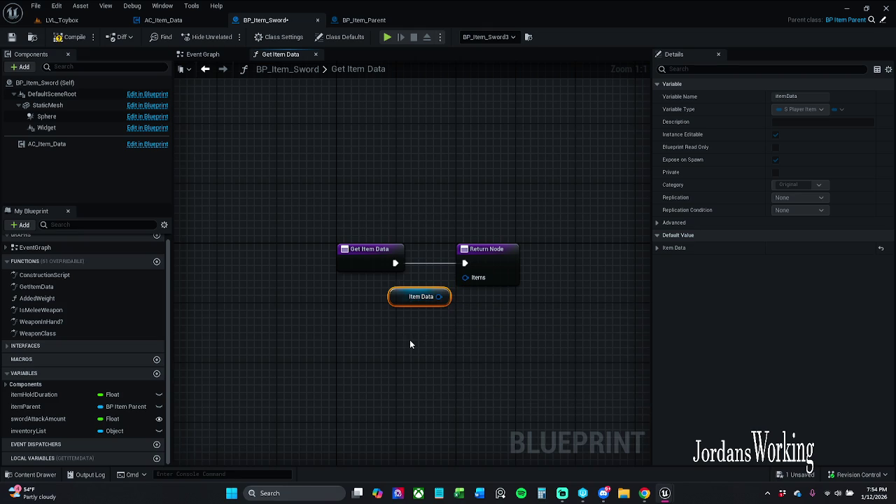
# - Move the Item Data getter above the Get Item Data entry node
pyautogui.click(411, 344)
pyautogui.moveTo(421, 297)
pyautogui.mouseDown()
pyautogui.moveTo(419, 222)
pyautogui.moveTo(405, 192)
pyautogui.mouseUp()
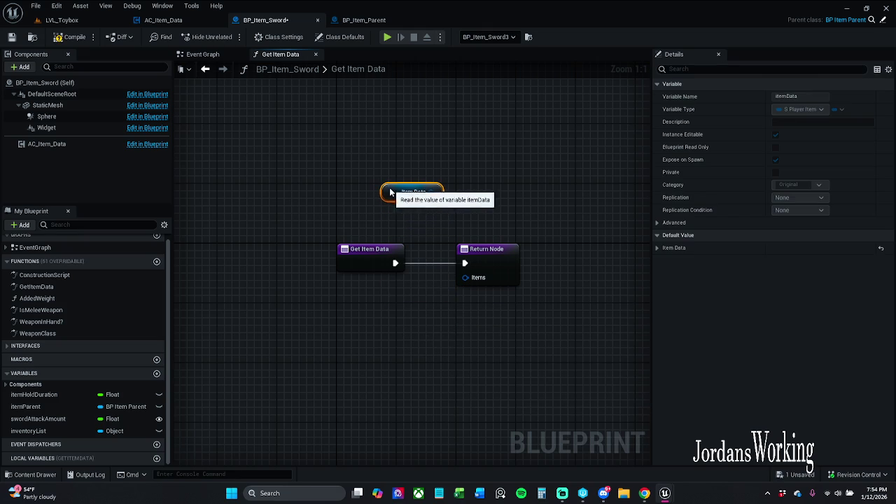
pyautogui.click(447, 239)
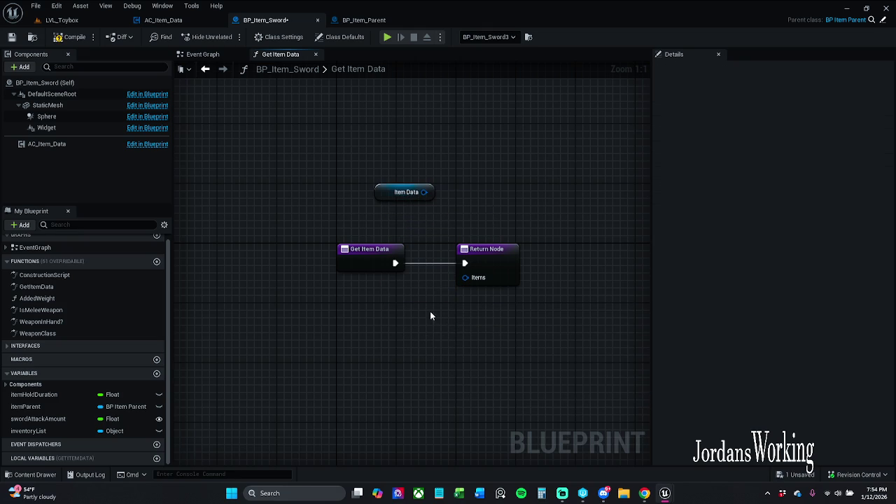
# - Wire a new Player Item getter into the Return Node's Items pin, then compile and save
pyautogui.moveTo(465, 277); pyautogui.dragTo(419, 316)
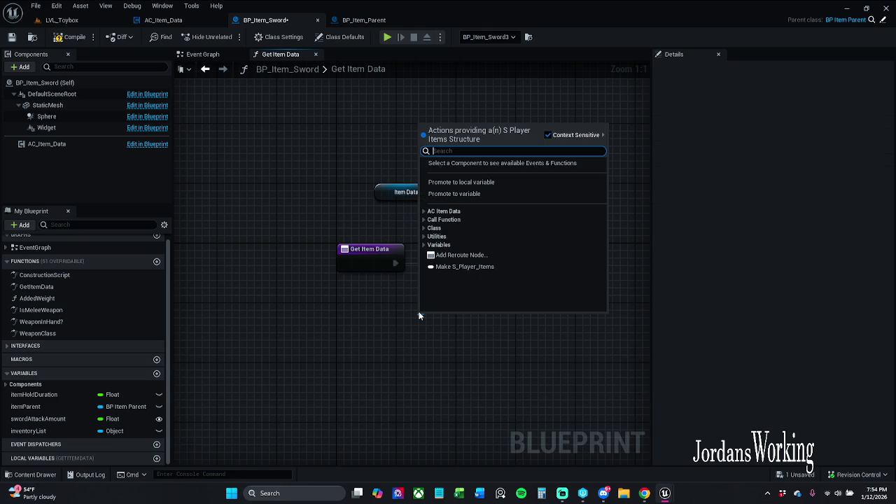
pyautogui.write('get')
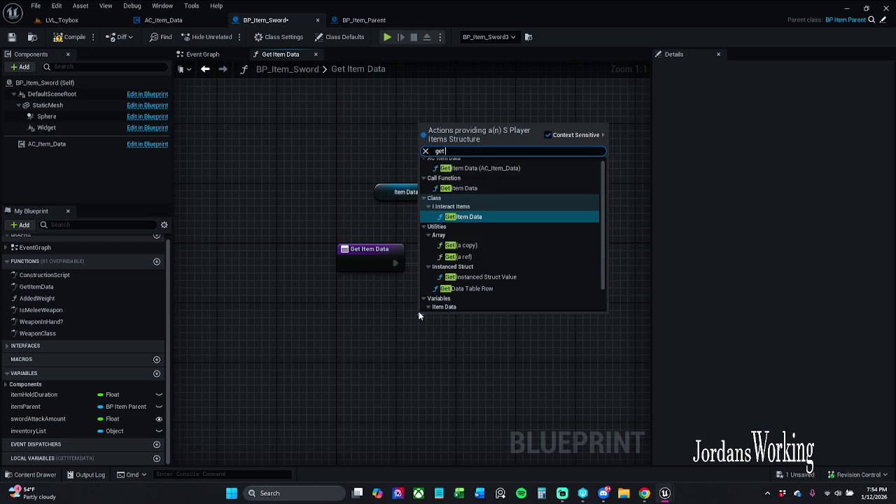
pyautogui.write(' player')
pyautogui.press('Return')
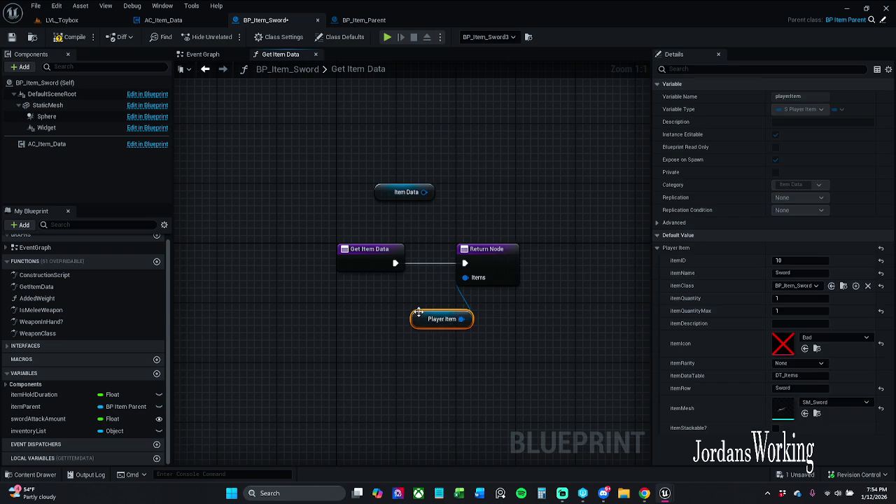
pyautogui.moveTo(422, 315); pyautogui.dragTo(407, 300)
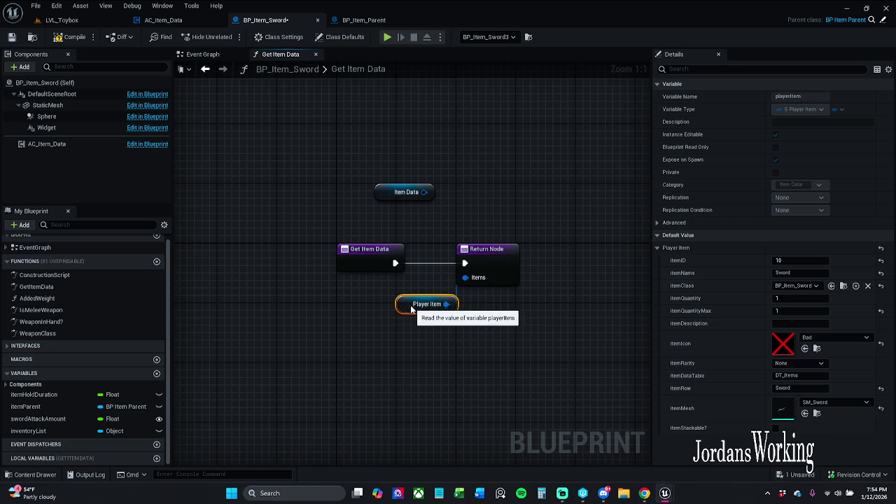
pyautogui.click(75, 37)
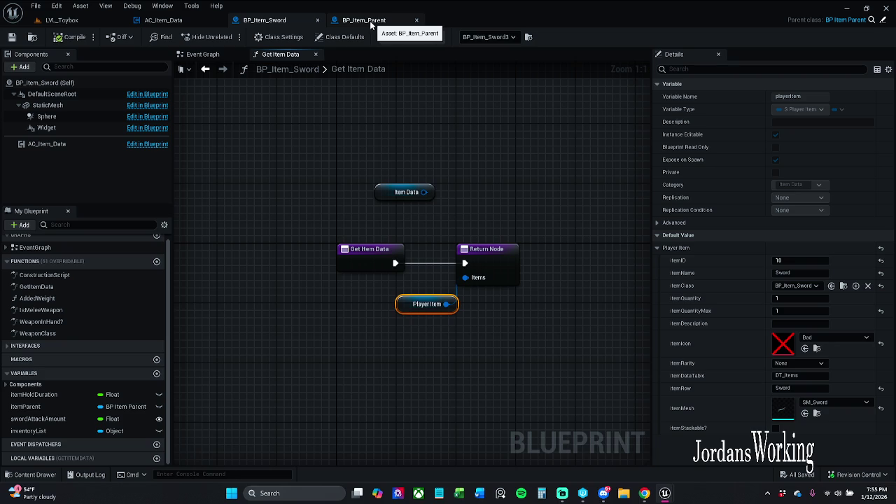
# - Play-test LVL_Toybox and swing the sword until the white cube is destroyed
pyautogui.click(83, 22)
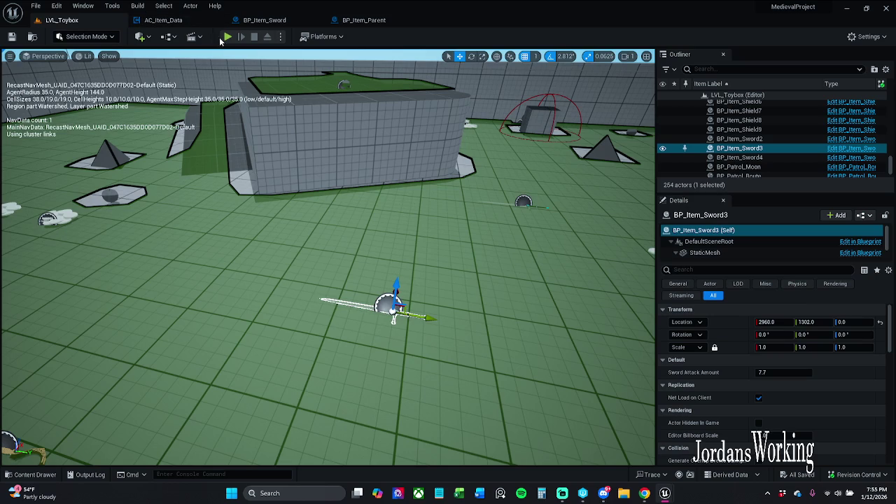
pyautogui.click(227, 37)
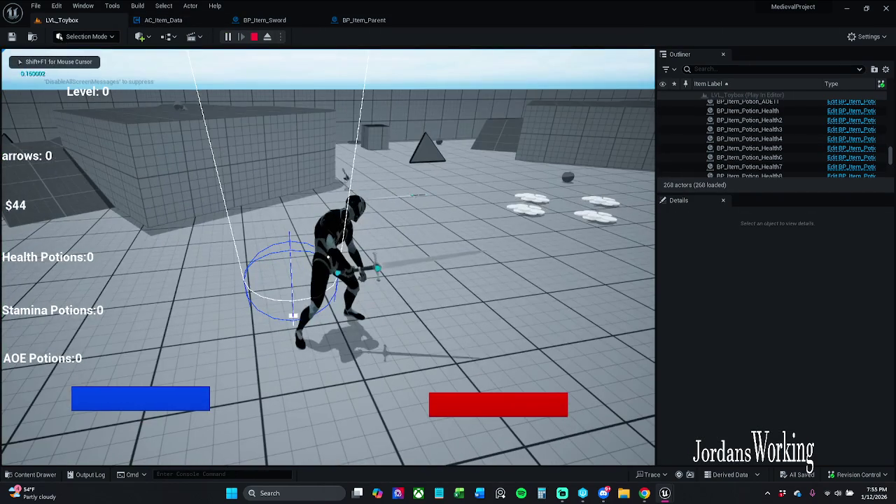
pyautogui.click(112, 352)
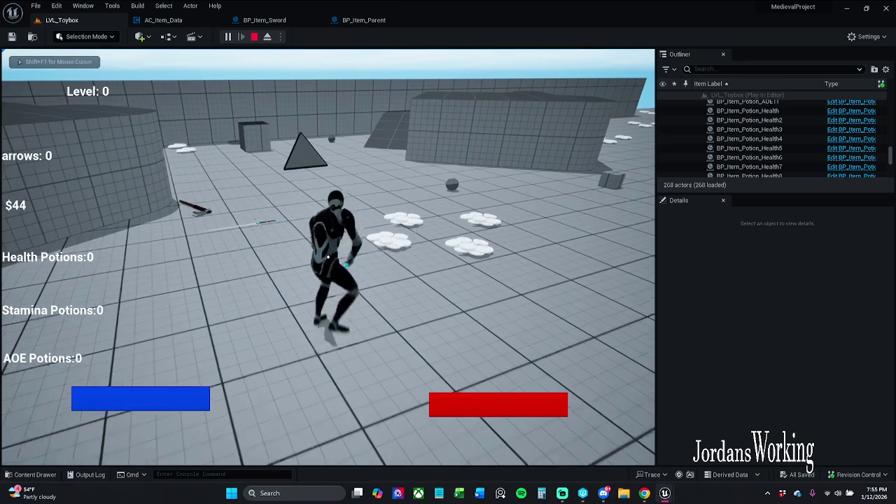
pyautogui.press('w')
pyautogui.click(328, 257)
pyautogui.click(327, 257)
pyautogui.click(328, 257)
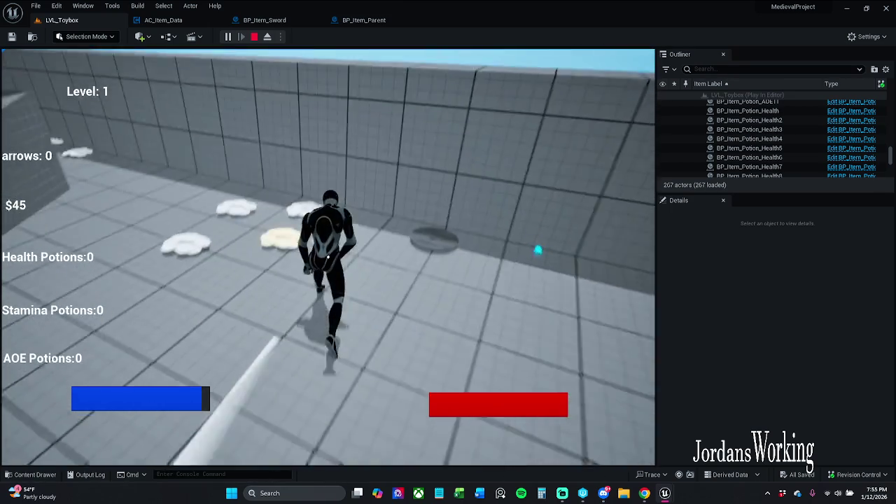
# - Roll along the wall collecting pickups, stop the session, then run a brief second play
pyautogui.press('space')
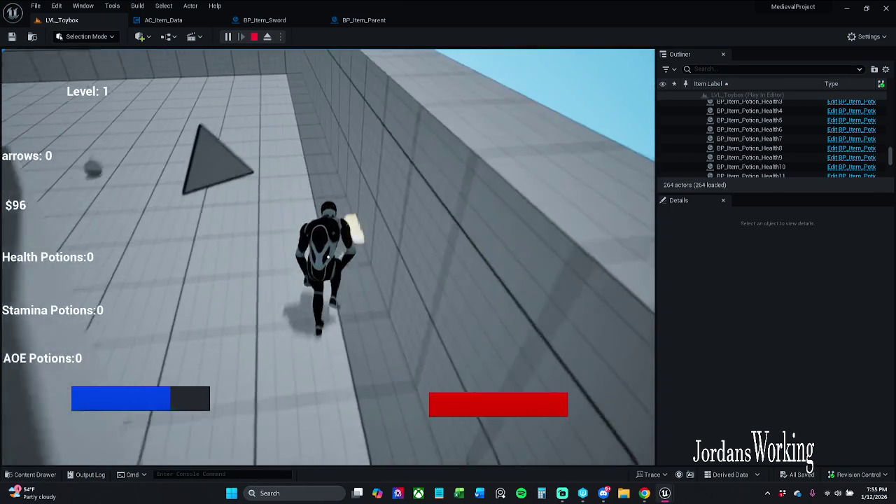
pyautogui.press('space')
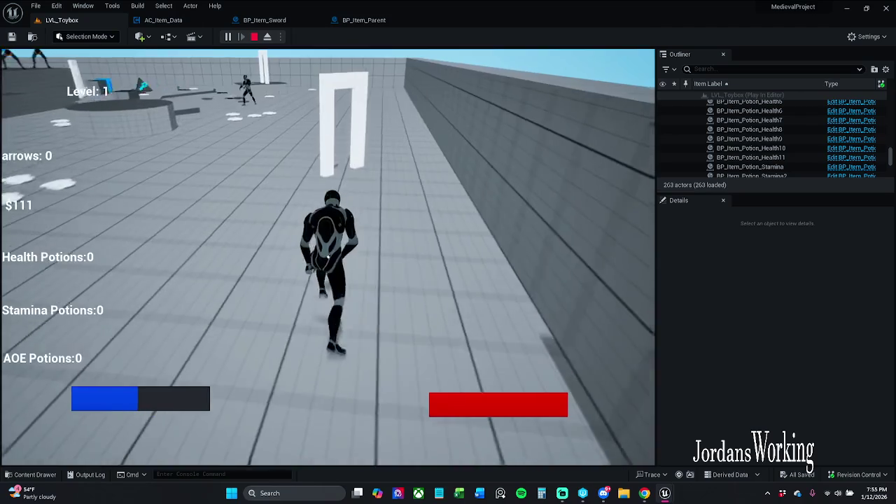
pyautogui.press('w')
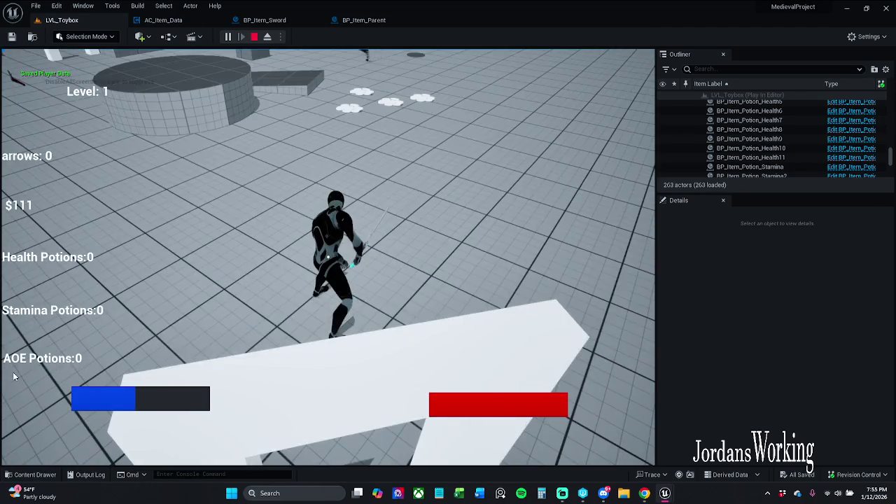
pyautogui.press('Escape')
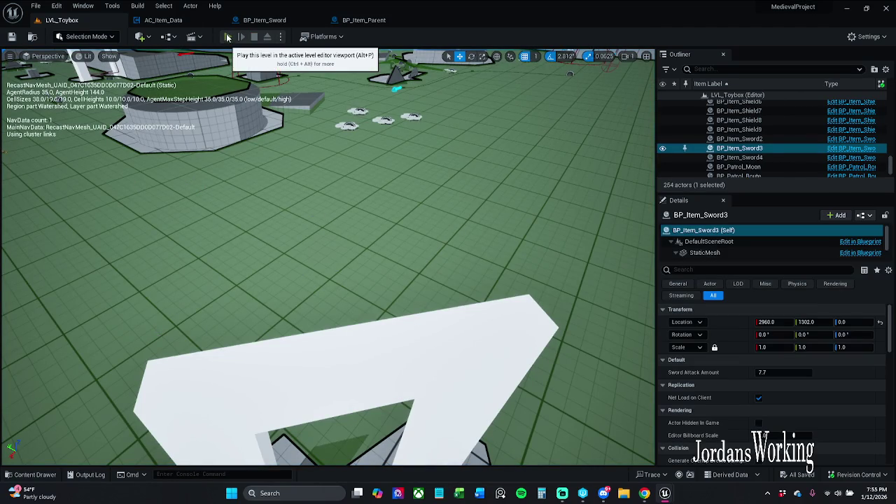
pyautogui.click(228, 36)
pyautogui.press('Escape')
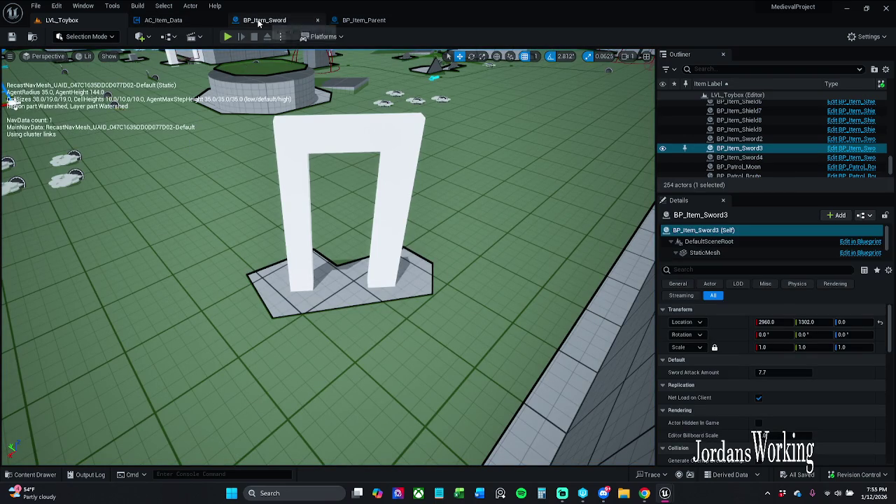
pyautogui.click(365, 20)
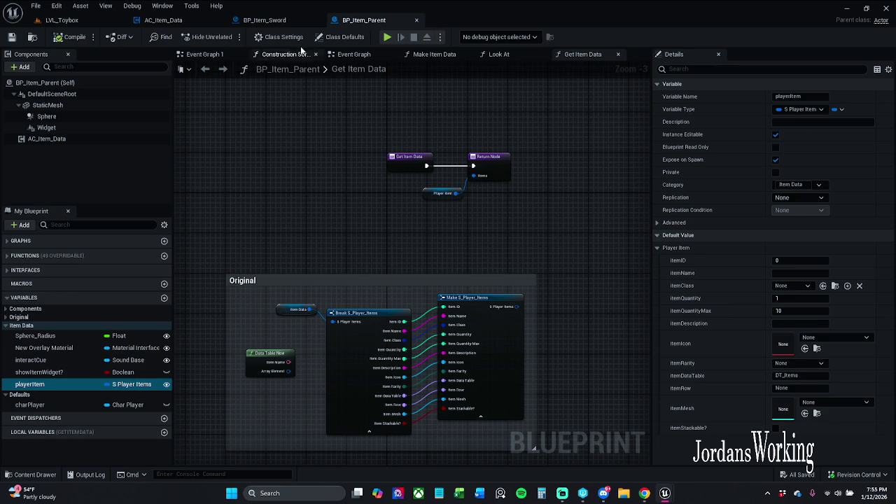
# - Compare the Player Item and Item Data default values in BP_Item_Parent and BP_Item_Sword
pyautogui.scroll(2, 426, 195)
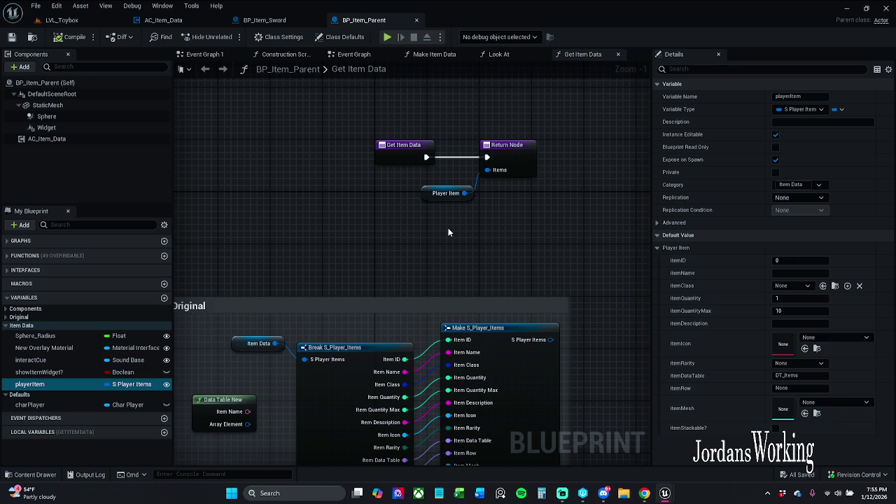
pyautogui.click(448, 190)
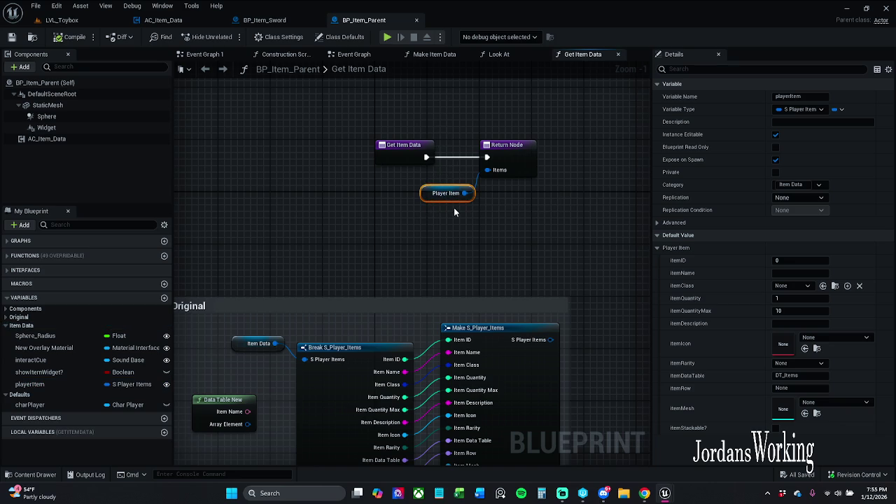
pyautogui.click(273, 20)
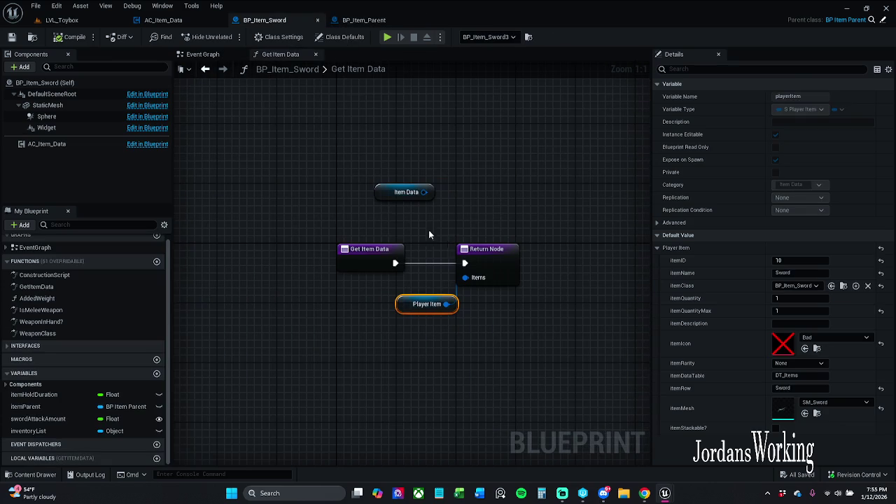
pyautogui.moveTo(405, 193); pyautogui.dragTo(411, 201)
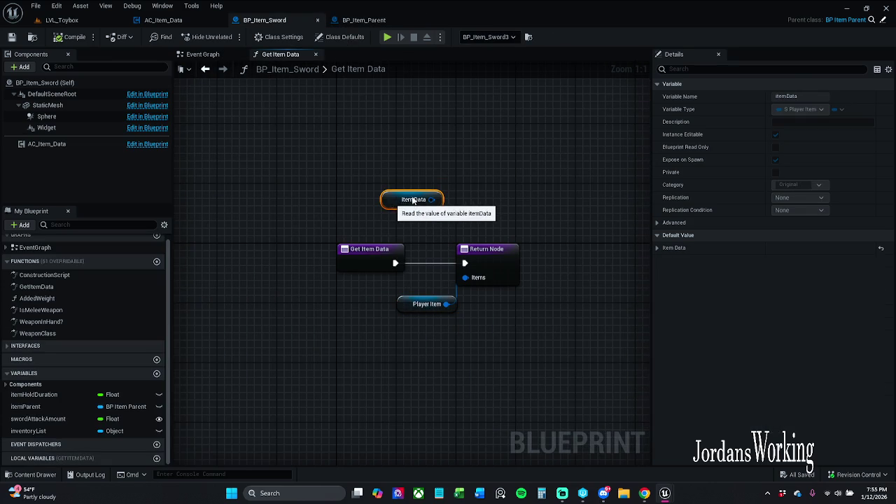
pyautogui.click(657, 248)
pyautogui.click(441, 311)
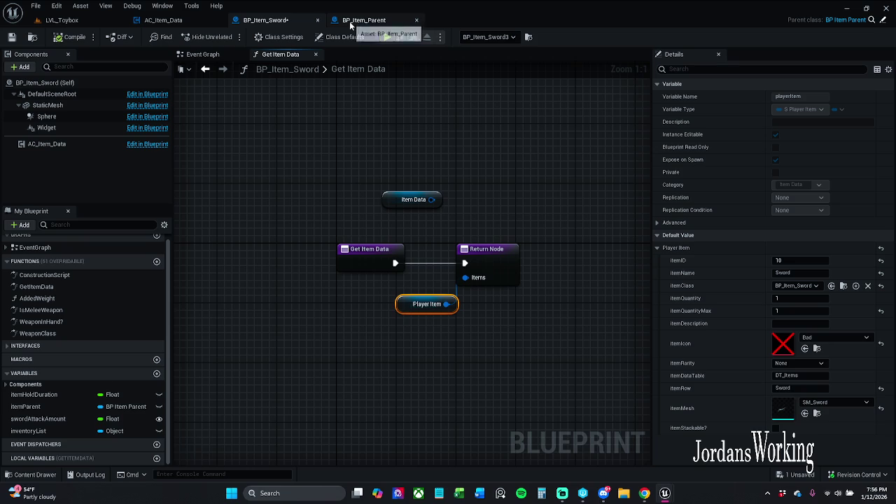
# - Save BP_Item_Sword and pan its Event Graph to the weapon-spawning nodes
pyautogui.click(11, 37)
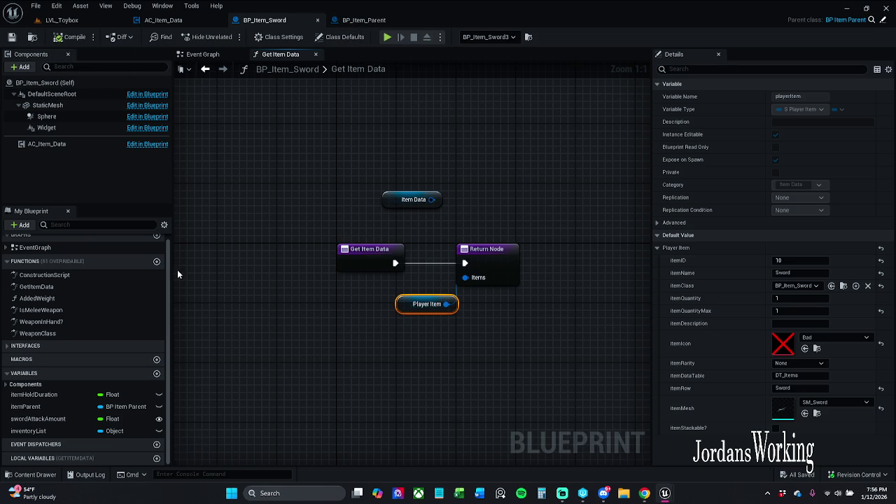
pyautogui.click(206, 55)
pyautogui.scroll(-2, 426, 246)
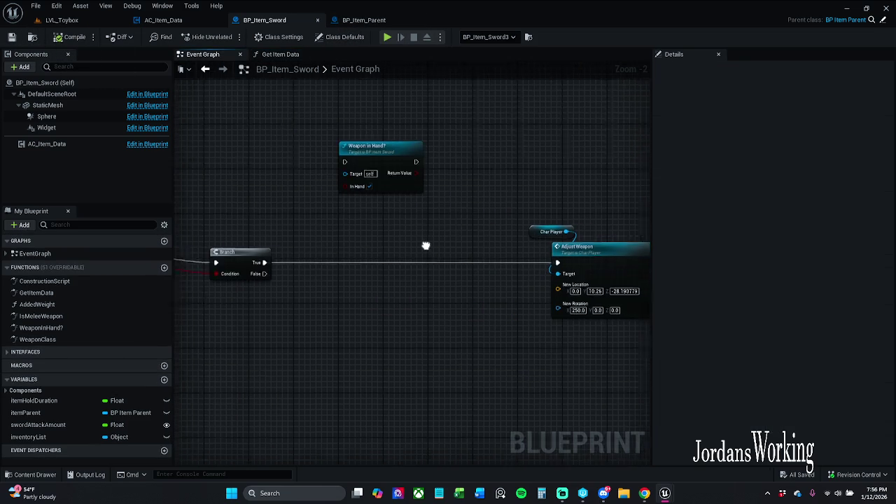
pyautogui.moveTo(437, 194)
pyautogui.mouseDown()
pyautogui.moveTo(456, 146)
pyautogui.moveTo(395, 198)
pyautogui.moveTo(428, 176)
pyautogui.moveTo(508, 166)
pyautogui.mouseUp()
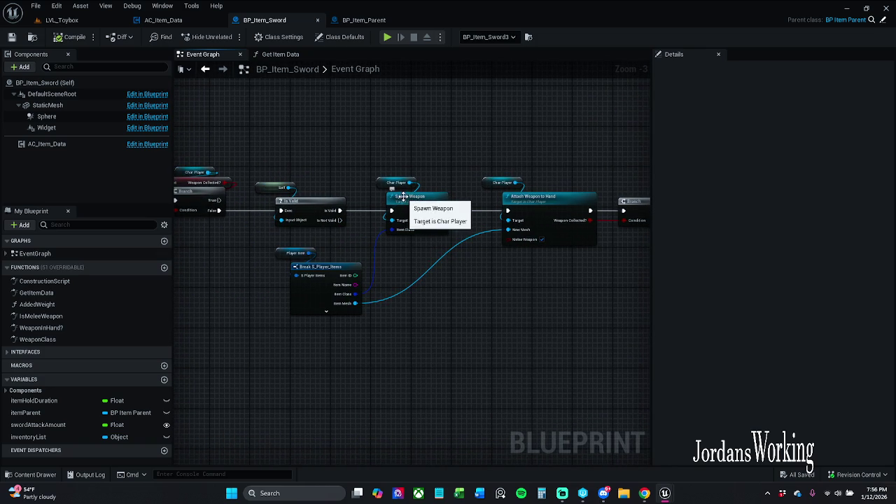
pyautogui.click(163, 20)
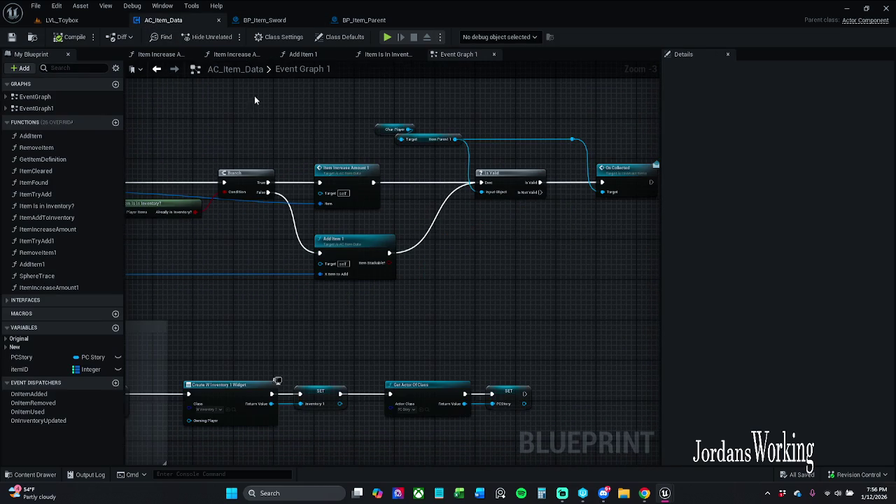
# - Open AC_Item_Data's Item Is In Inventory? function graph
pyautogui.moveTo(327, 136); pyautogui.dragTo(375, 135)
pyautogui.scroll(-1, 374, 135)
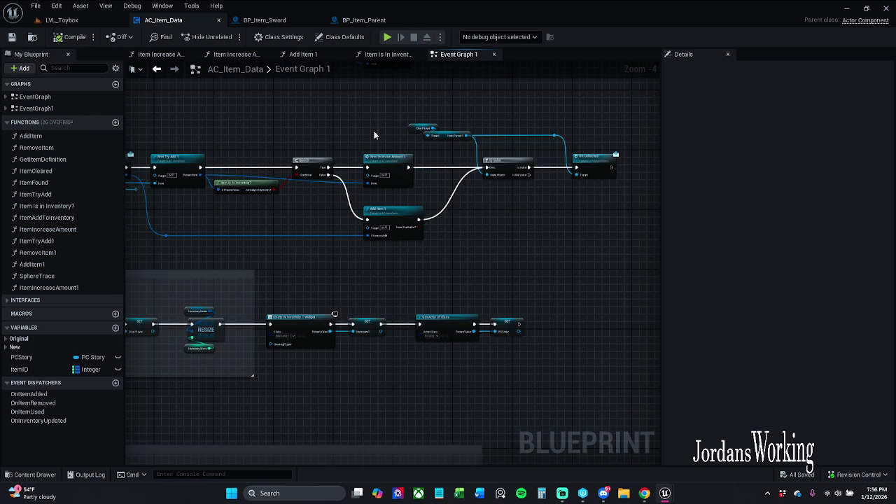
pyautogui.moveTo(372, 131)
pyautogui.mouseDown()
pyautogui.moveTo(426, 140)
pyautogui.moveTo(502, 127)
pyautogui.mouseUp()
pyautogui.scroll(2, 374, 168)
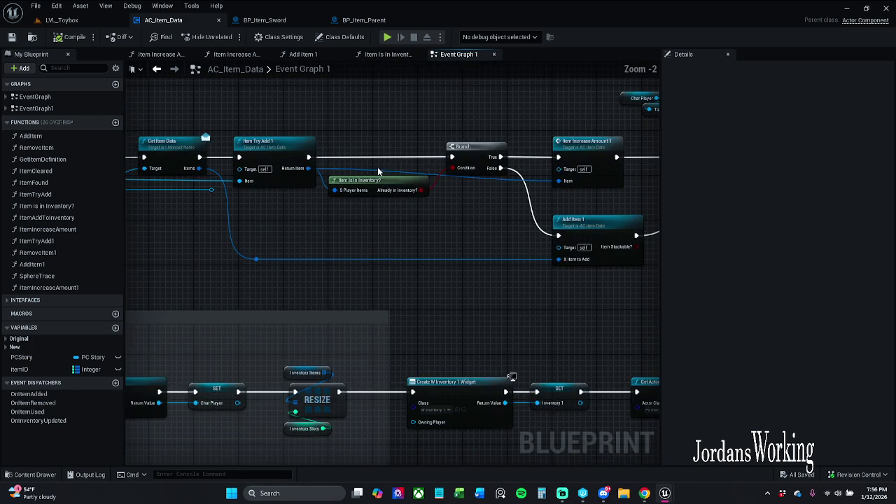
pyautogui.doubleClick(387, 182)
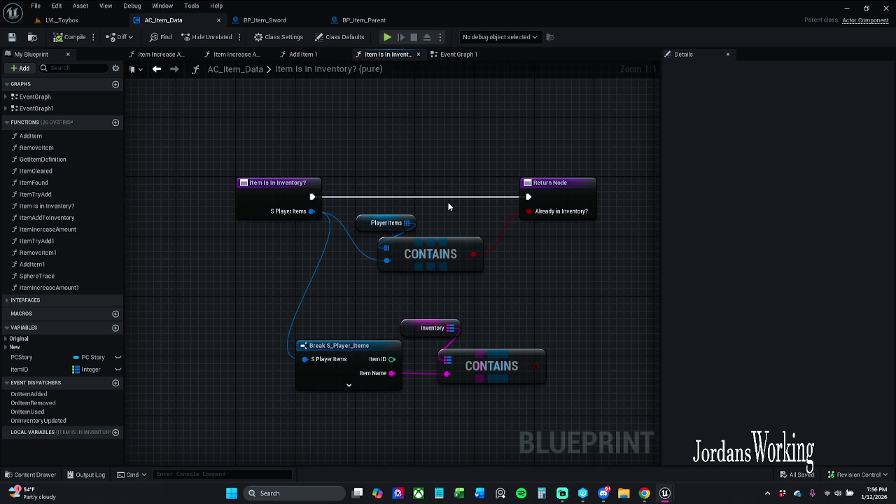
# - Inspect the Inventory variable node's properties in that function
pyautogui.click(422, 327)
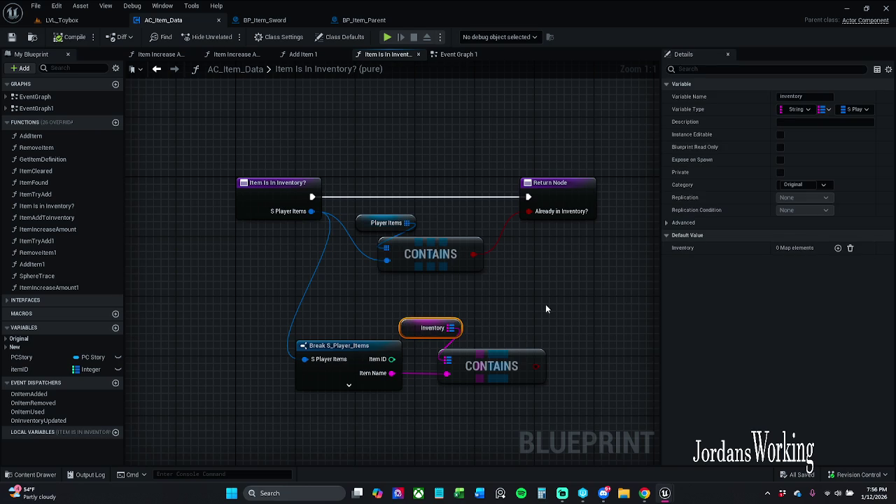
pyautogui.click(437, 303)
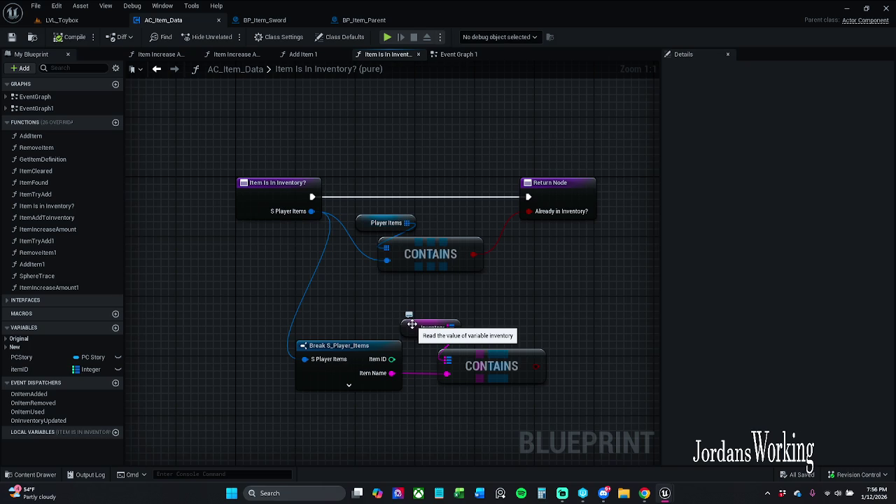
pyautogui.moveTo(411, 296); pyautogui.dragTo(411, 321)
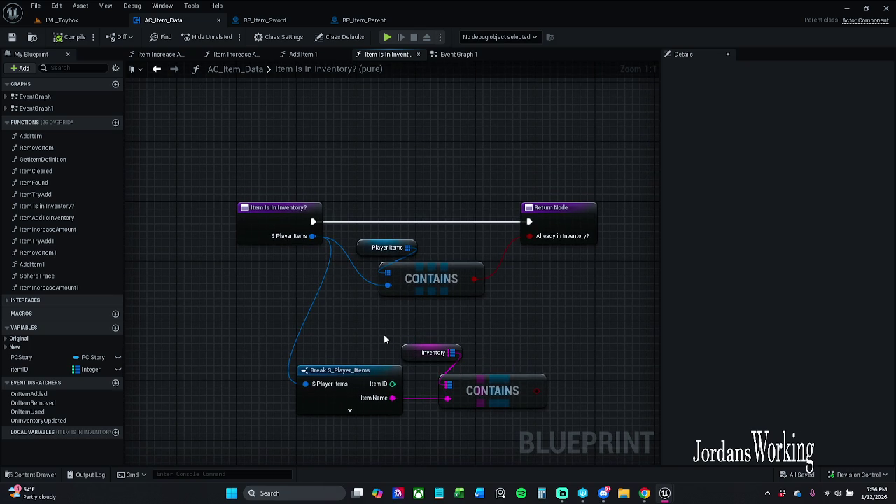
pyautogui.click(428, 353)
pyautogui.click(496, 346)
pyautogui.click(431, 352)
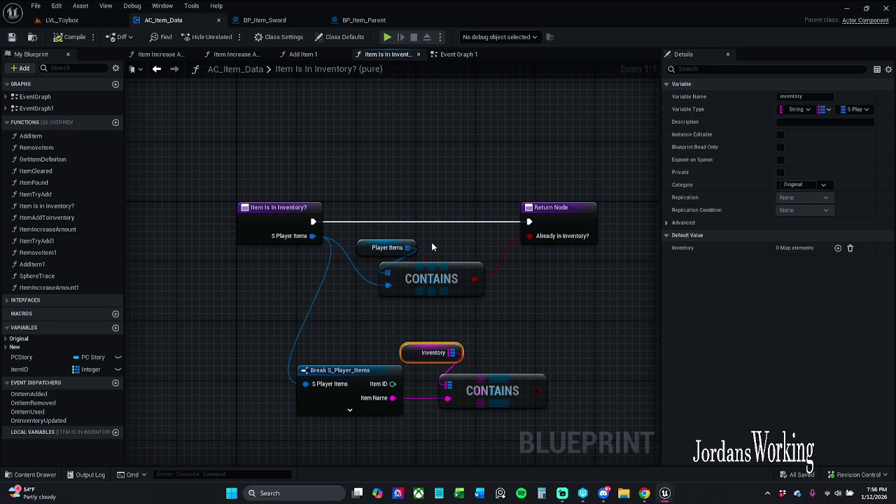
# - Grow the Player Items defaults to 7 elements, save AC_Item_Data, and play-test LVL_Toybox
pyautogui.click(405, 248)
pyautogui.click(838, 248)
pyautogui.click(839, 248)
pyautogui.click(838, 249)
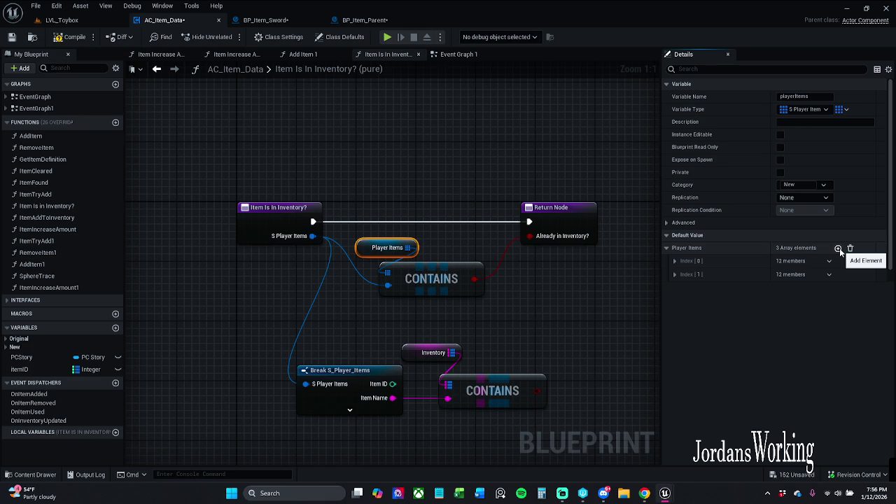
pyautogui.click(839, 248)
pyautogui.click(839, 248)
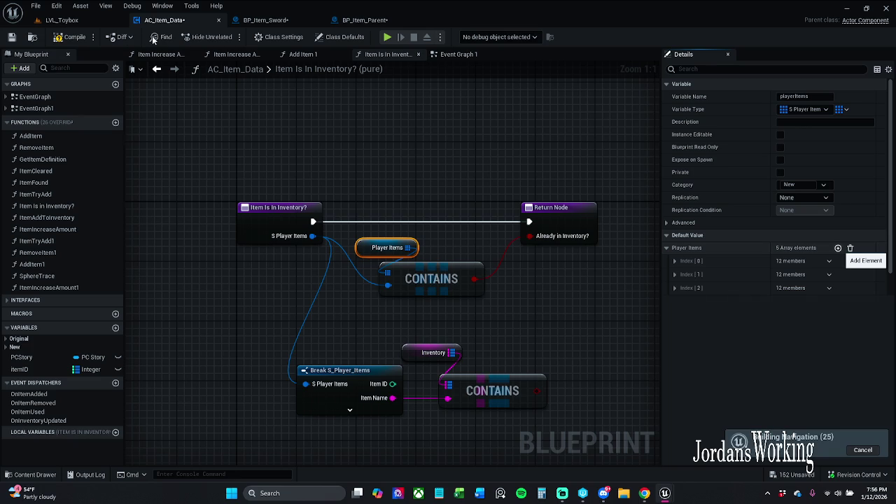
pyautogui.click(12, 37)
pyautogui.click(481, 351)
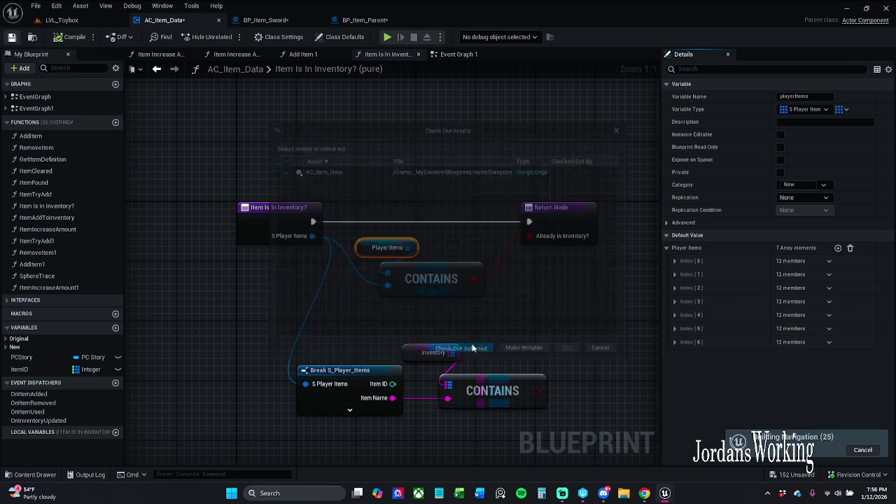
pyautogui.click(88, 21)
pyautogui.click(232, 37)
# - Toggle the in-game inventory panel several times while running forward, then stop the play-test
pyautogui.press('i')
pyautogui.click(120, 354)
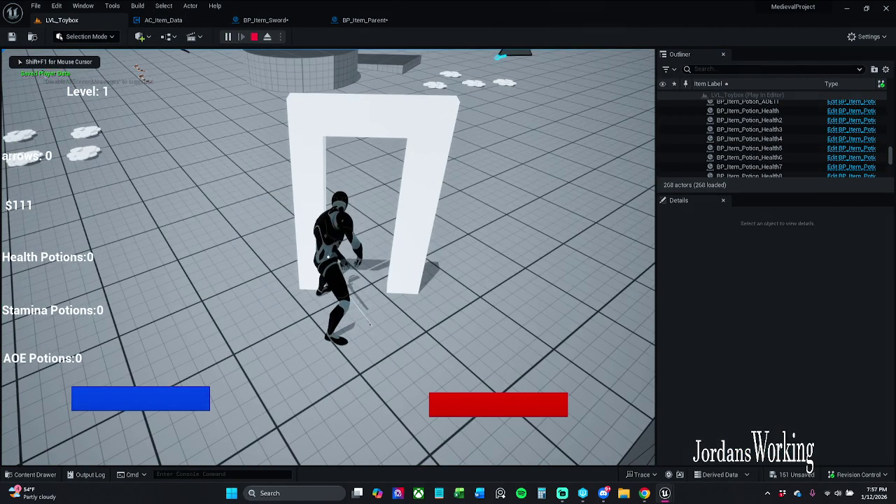
pyautogui.press('i')
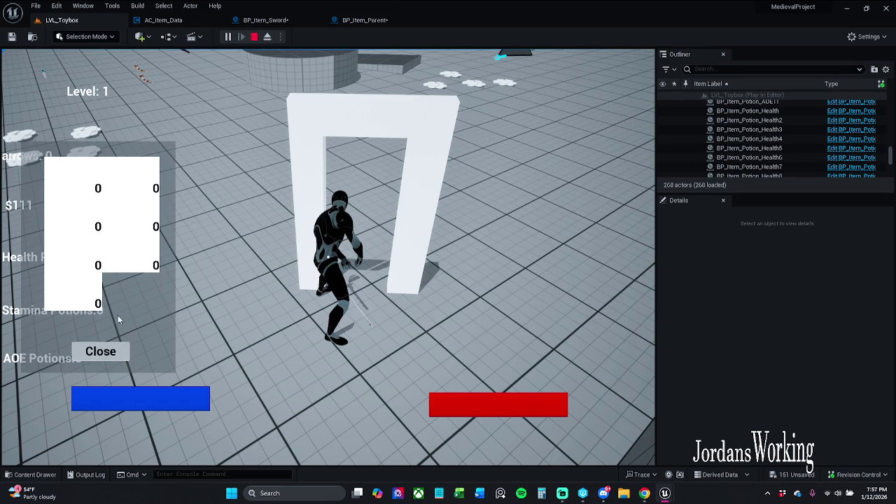
pyautogui.click(100, 350)
pyautogui.press('w')
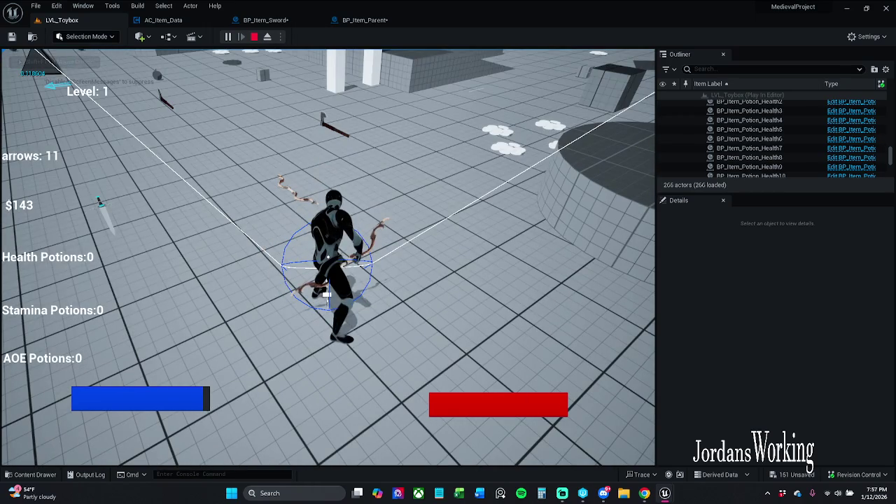
pyautogui.press('i')
pyautogui.click(111, 355)
pyautogui.press('Escape')
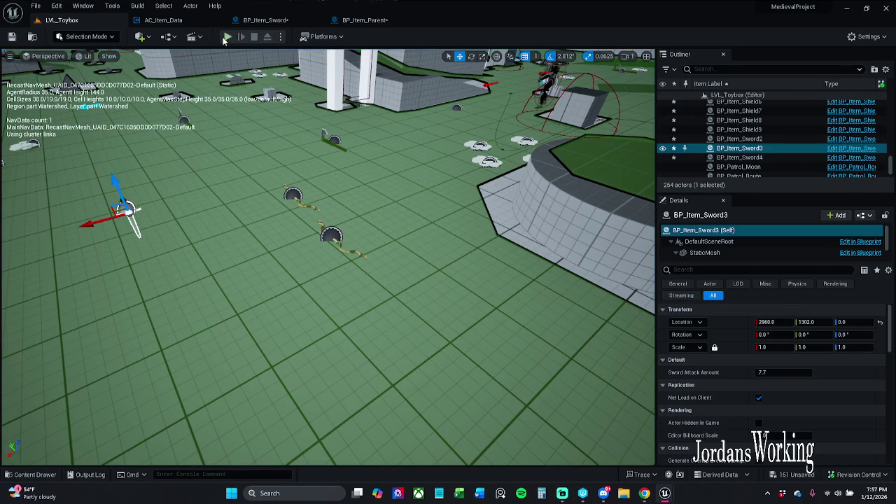
# - Start a play-test and collect money, health and AOE potion pickups, checking the inventory
pyautogui.click(227, 36)
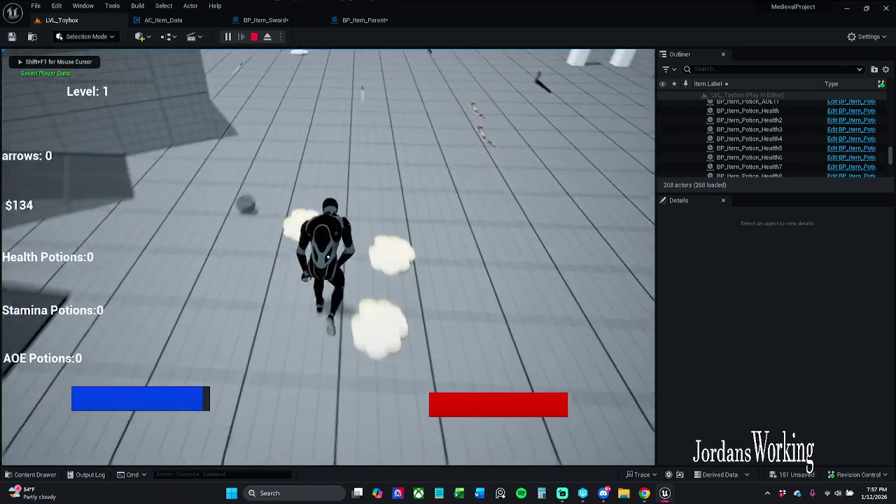
pyautogui.press('w')
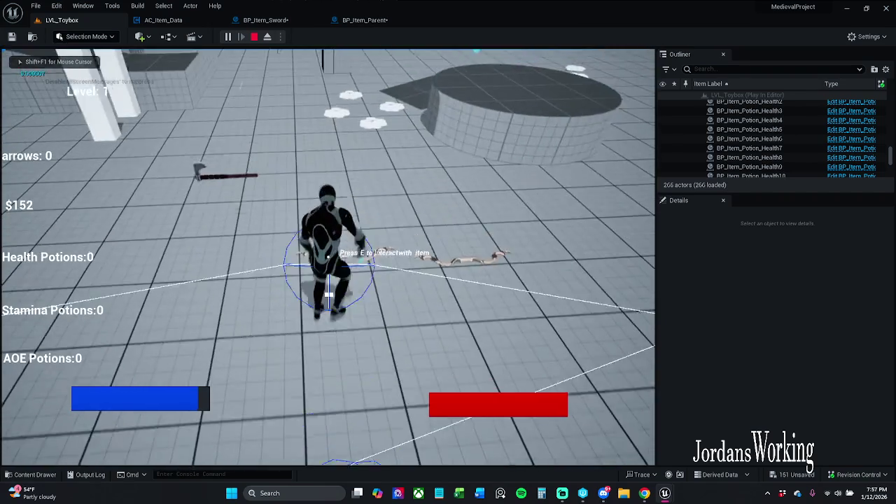
pyautogui.press('w')
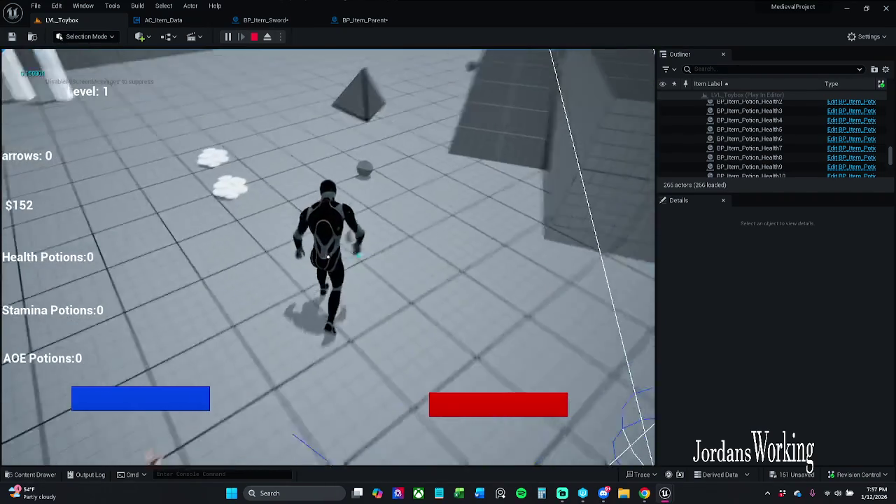
pyautogui.press('w')
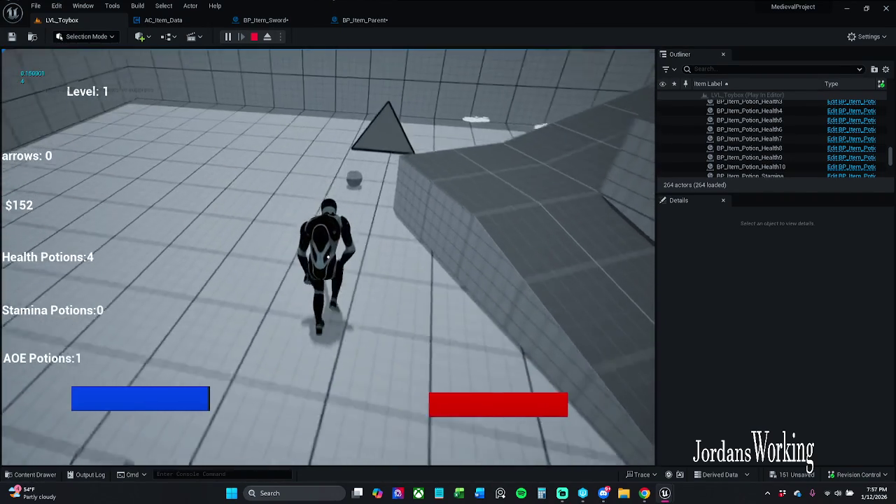
pyautogui.press('w')
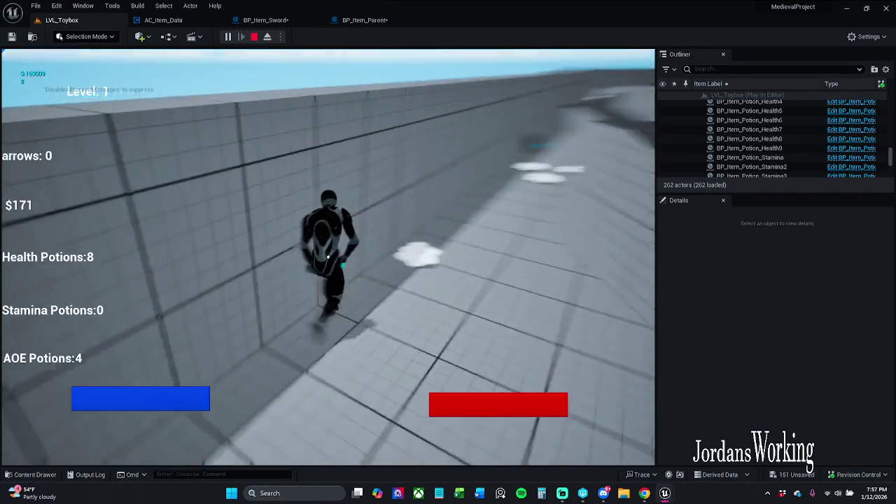
pyautogui.press('w')
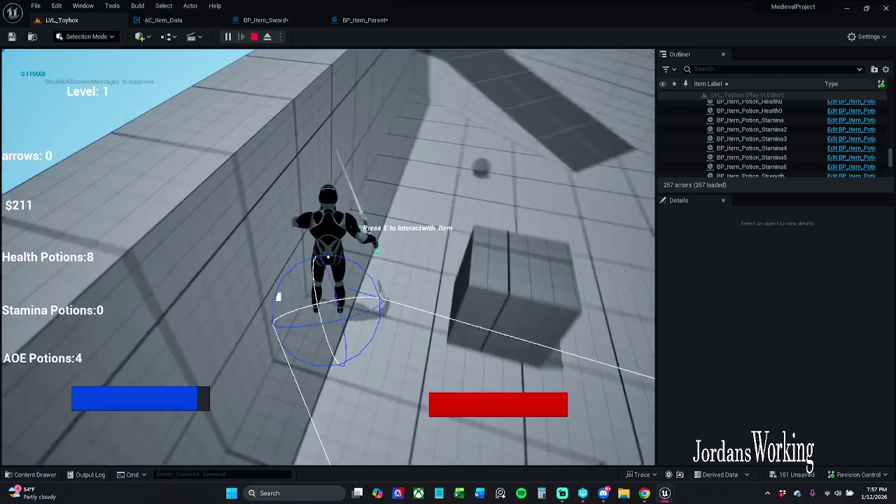
pyautogui.press('w')
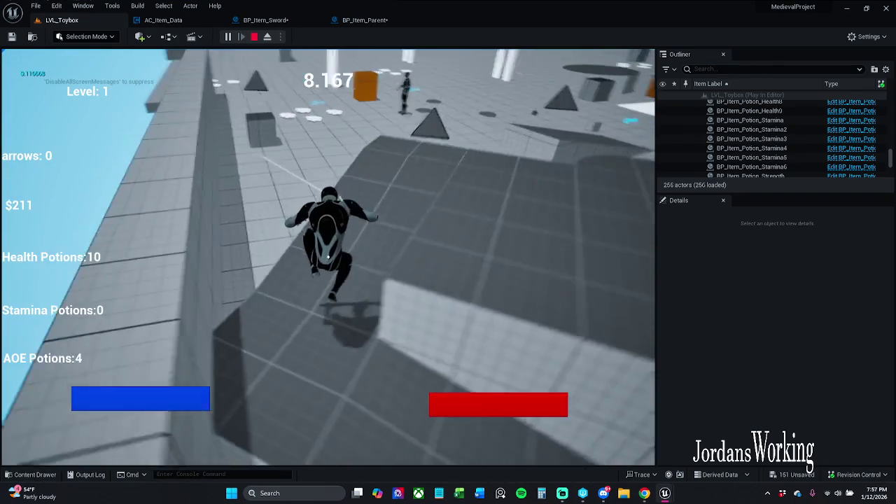
pyautogui.press('i')
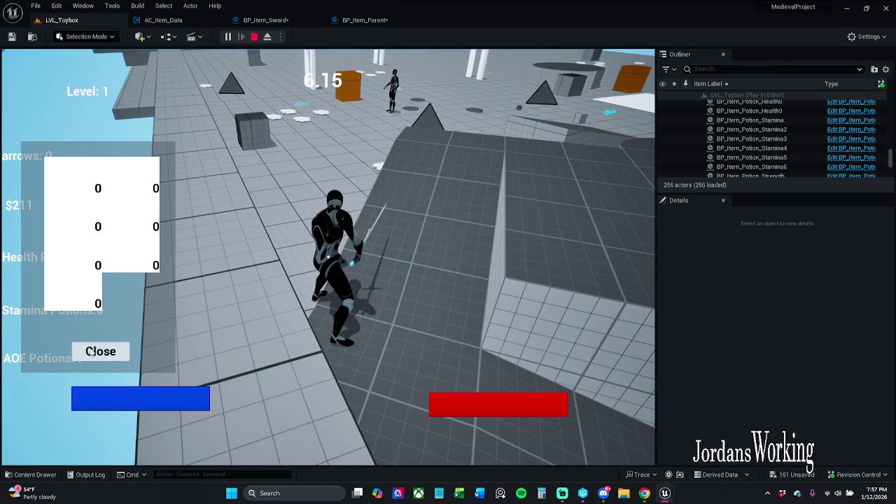
pyautogui.click(91, 352)
# - Use four AOE potions, pick up nearby items and spin-attack the crate
pyautogui.press('space')
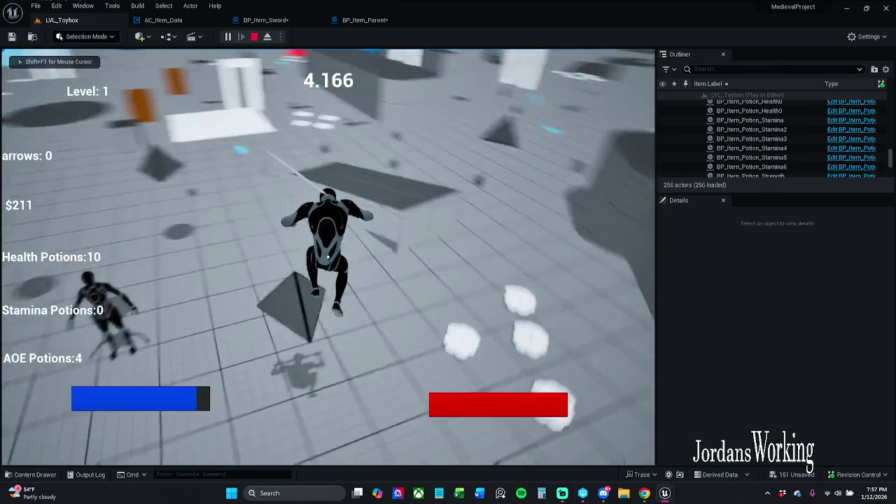
pyautogui.press('w')
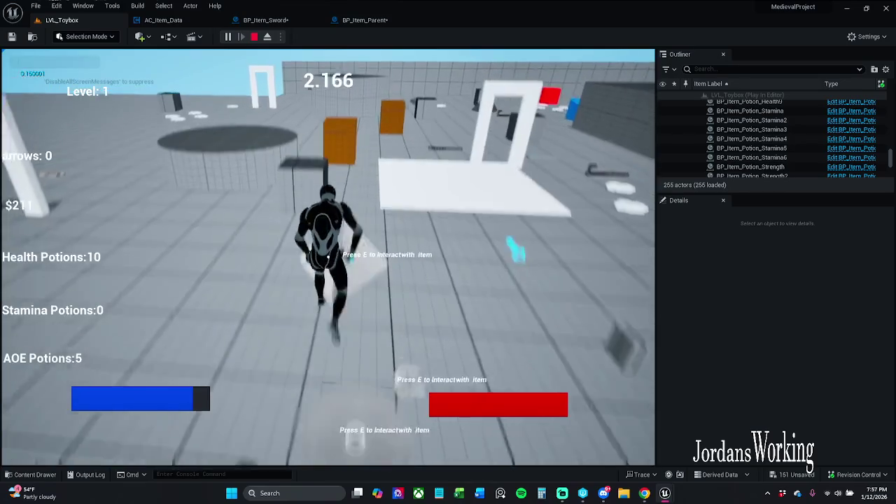
pyautogui.press('3')
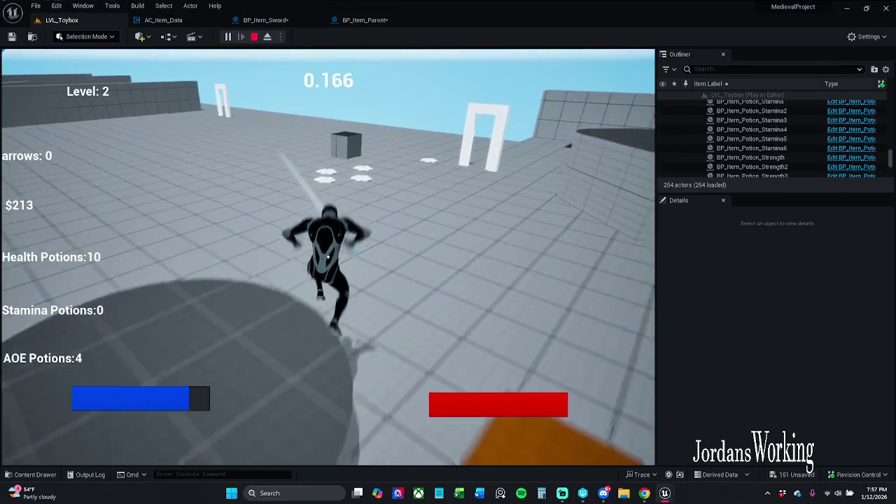
pyautogui.press('3')
pyautogui.press('3')
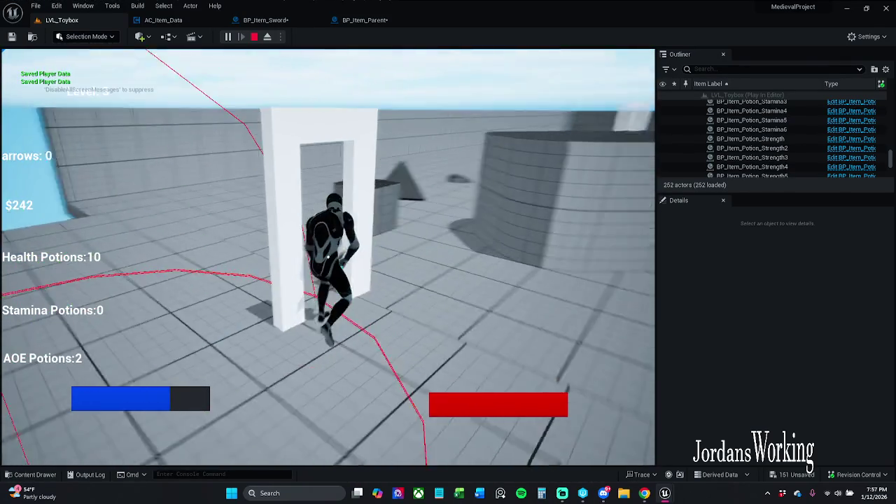
pyautogui.press('3')
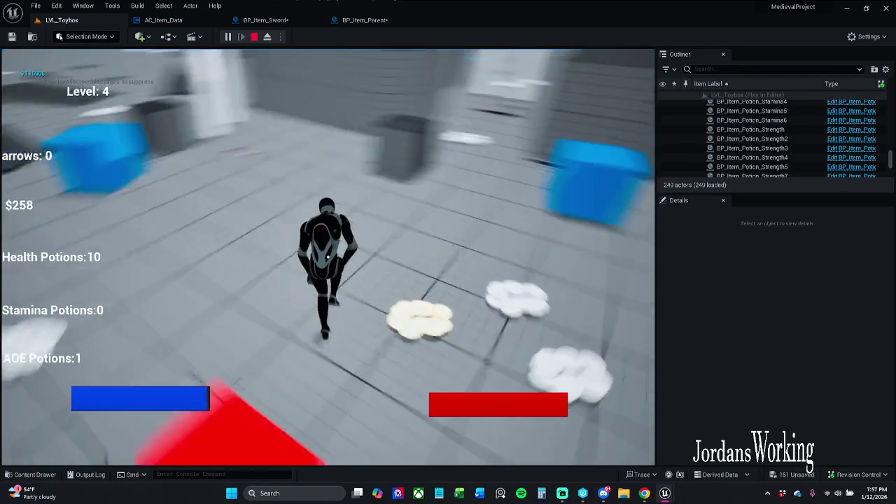
pyautogui.press('3')
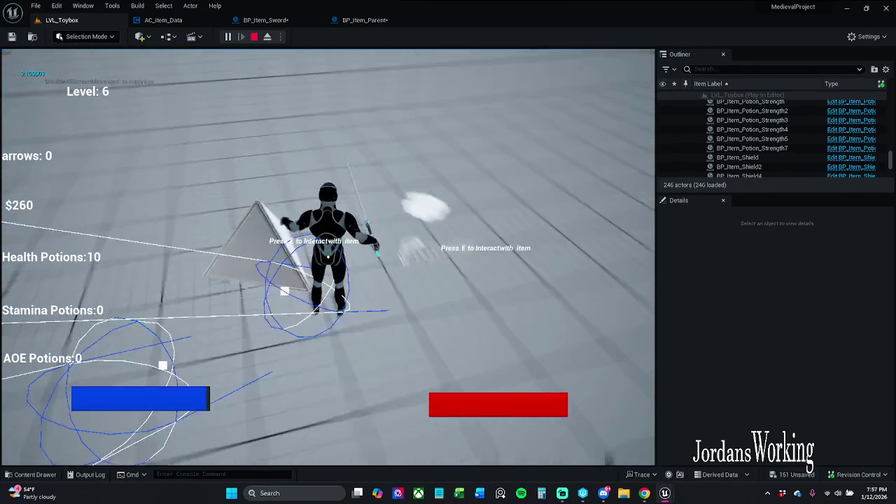
pyautogui.press('e')
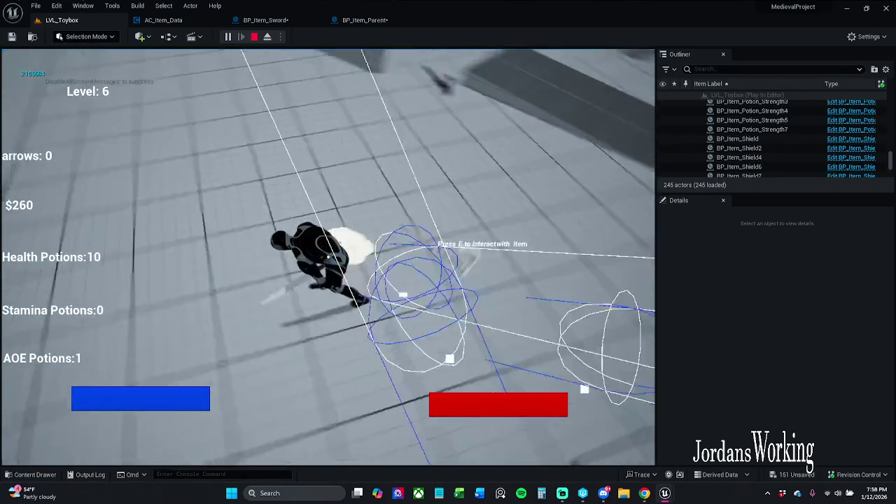
pyautogui.press('e')
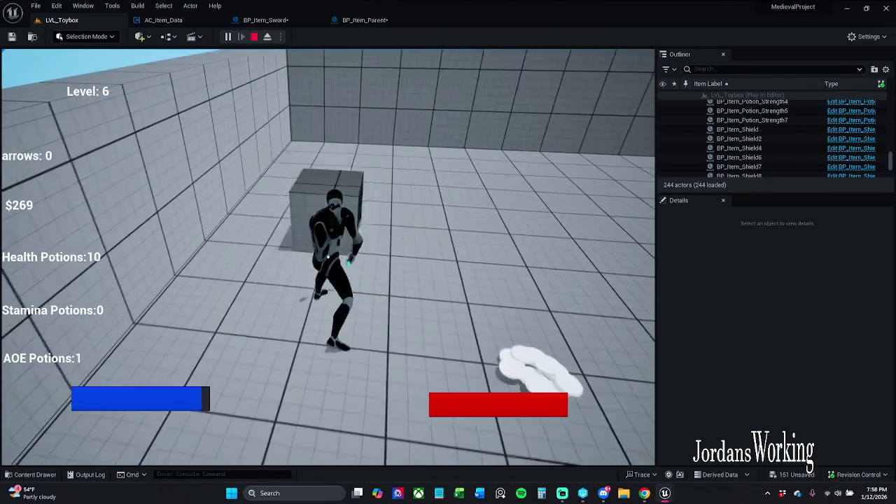
pyautogui.click(327, 258)
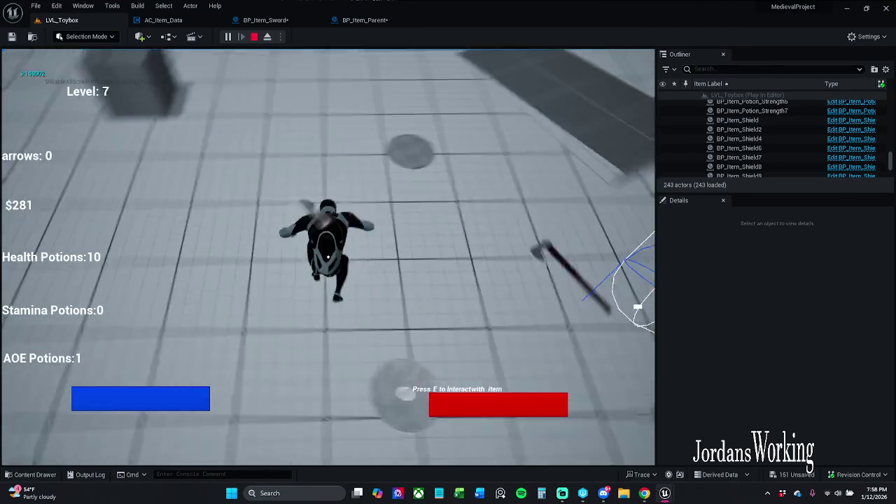
# - Pick up the axe, attack with the last AOE potion, then stop and restart the play-test
pyautogui.press('e')
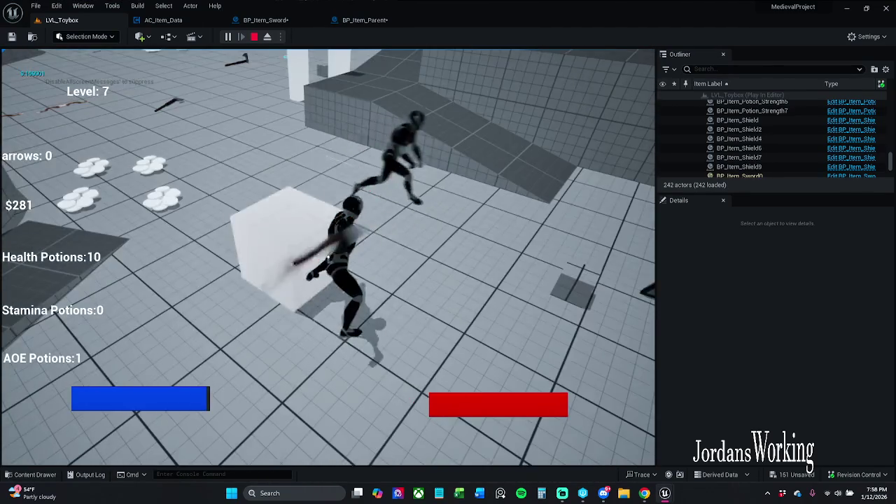
pyautogui.click(328, 257)
pyautogui.press('3')
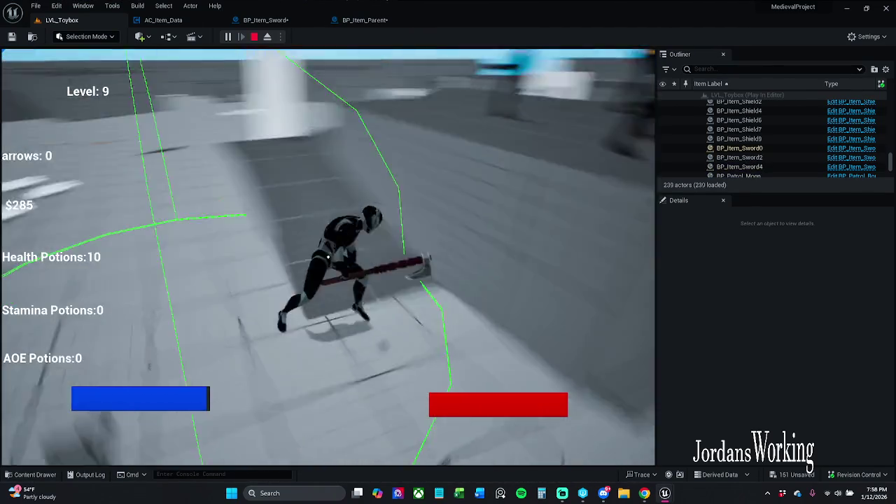
pyautogui.press('space')
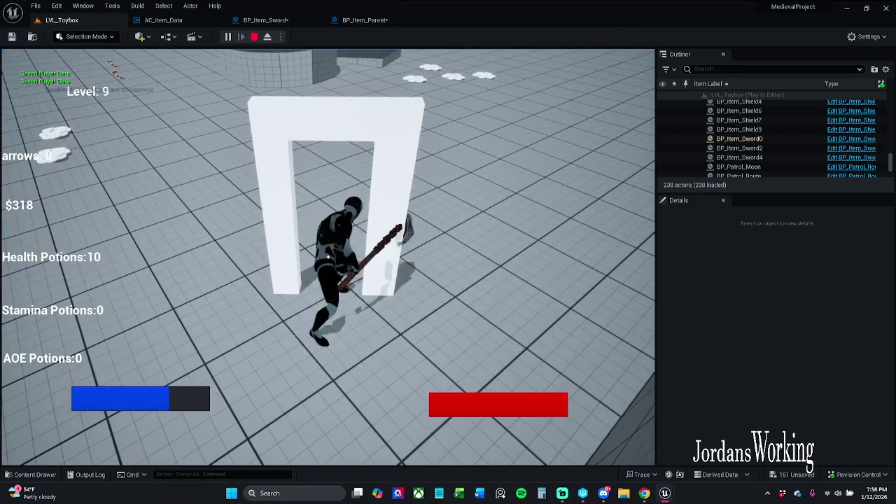
pyautogui.press('Escape')
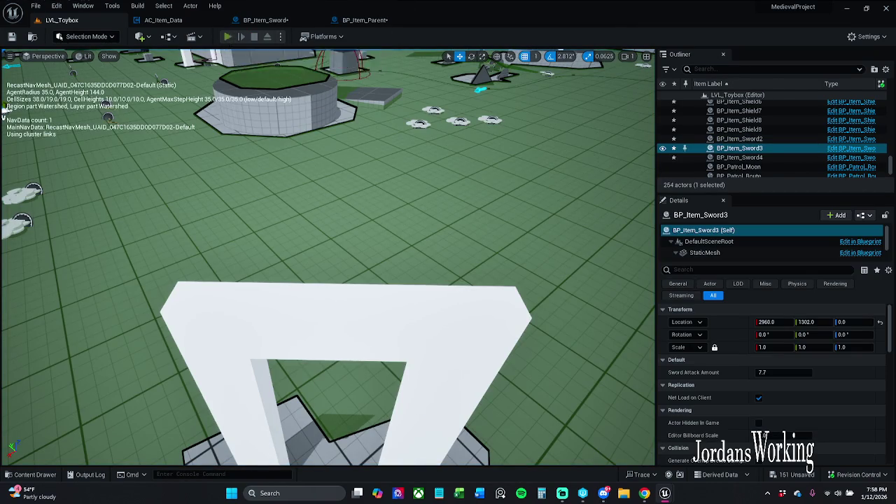
pyautogui.hotkey('alt', 'p')
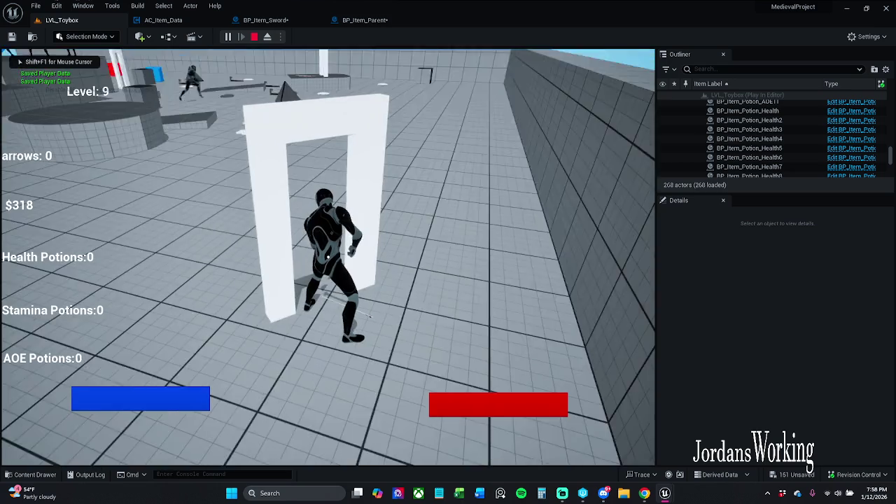
pyautogui.click(283, 16)
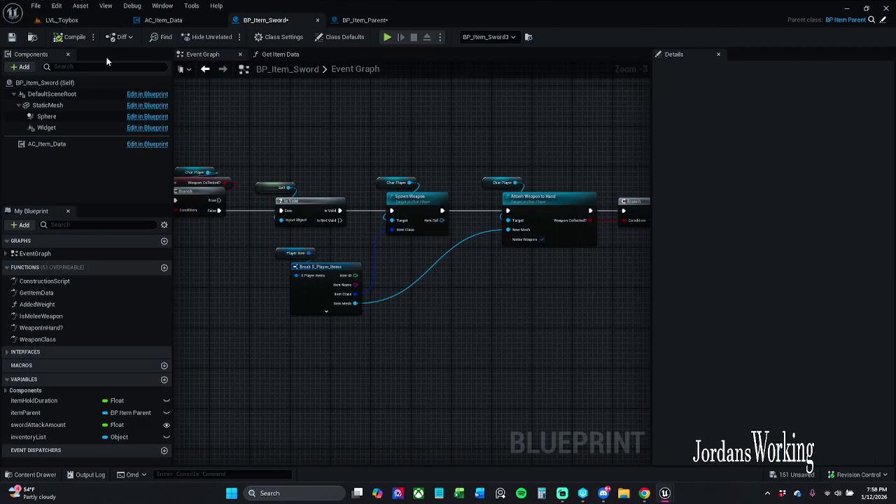
# - Save BP_Item_Sword and BP_Item_Parent
pyautogui.hotkey('ctrl', 's')
pyautogui.click(363, 20)
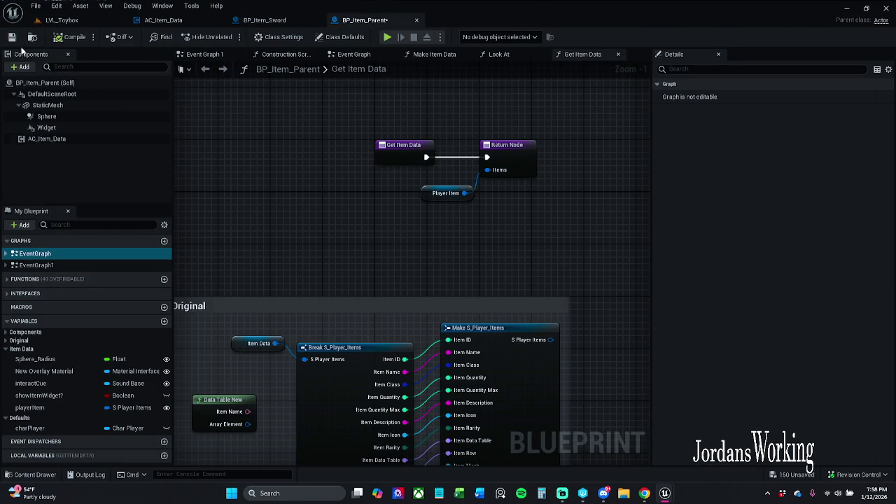
pyautogui.click(12, 37)
# - Review the sword's Get Item Data graph, then open BP_Item_Parent's Construction Script
pyautogui.click(265, 19)
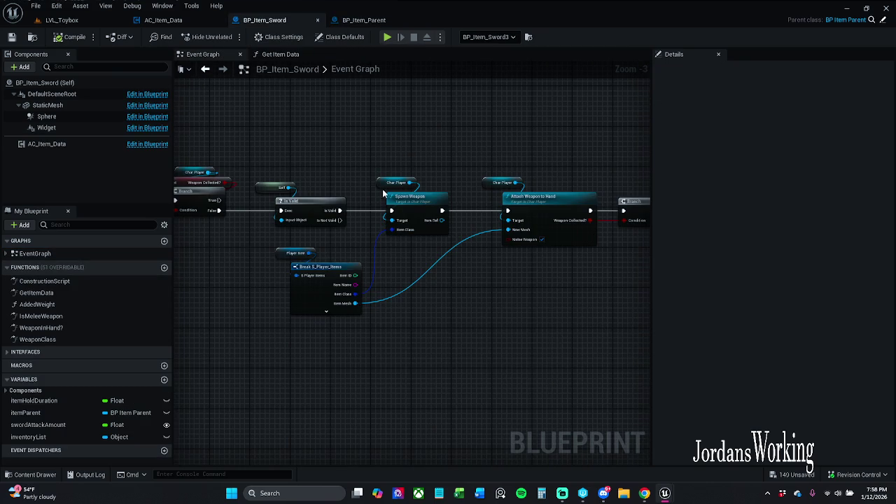
pyautogui.click(269, 54)
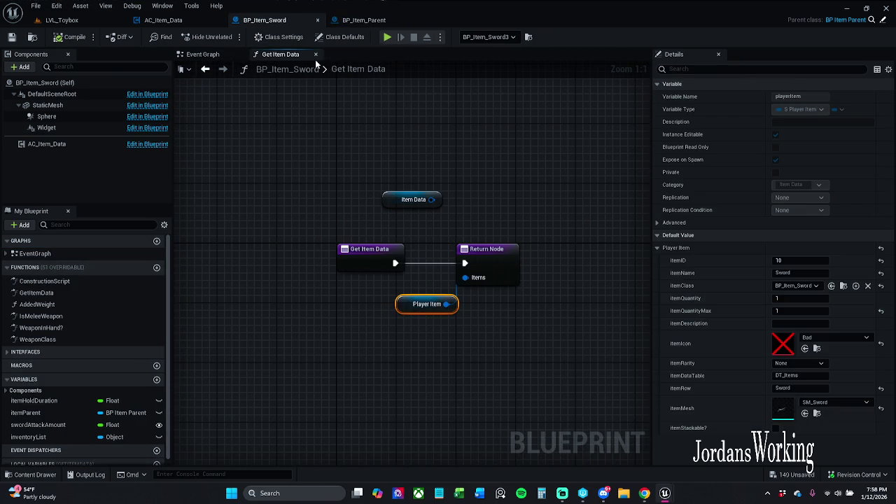
pyautogui.click(315, 54)
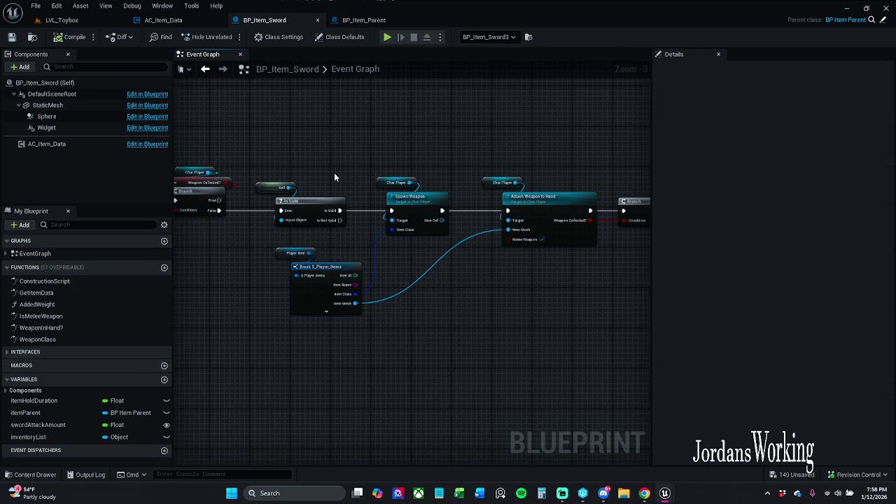
pyautogui.moveTo(334, 178); pyautogui.dragTo(370, 170)
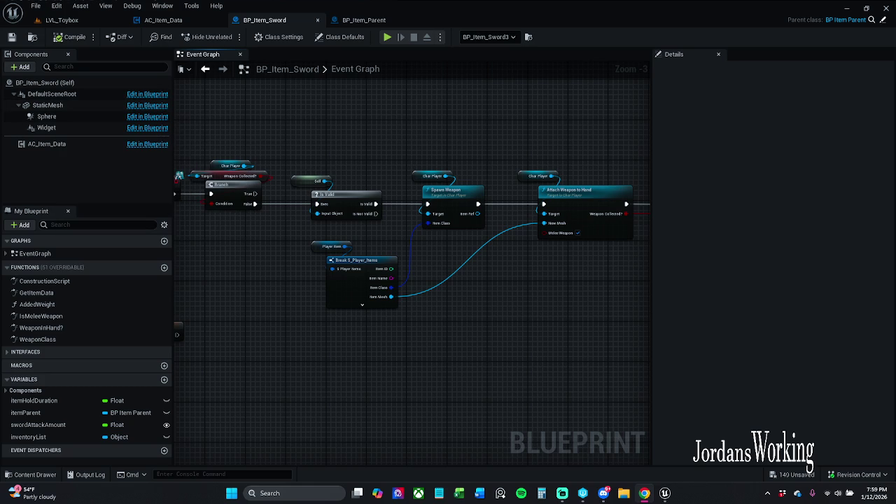
pyautogui.click(382, 20)
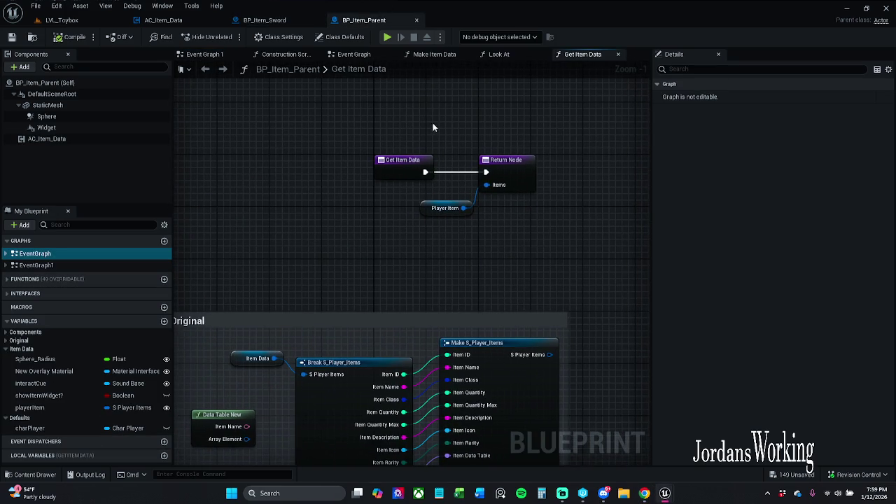
pyautogui.click(286, 54)
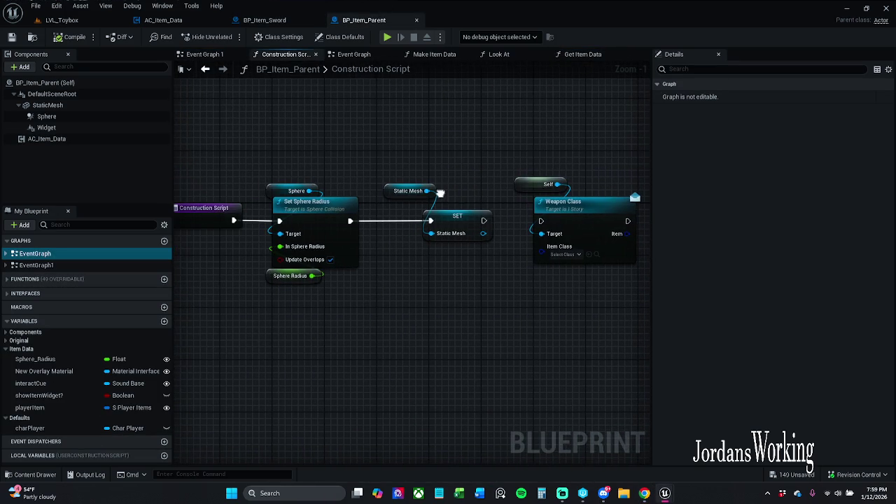
# - Move the Self and Weapon Class nodes out of the way in the Construction Script
pyautogui.moveTo(442, 109); pyautogui.dragTo(616, 235)
pyautogui.scroll(-1, 524, 228)
pyautogui.moveTo(580, 281)
pyautogui.mouseDown()
pyautogui.moveTo(323, 157)
pyautogui.moveTo(260, 174)
pyautogui.mouseUp()
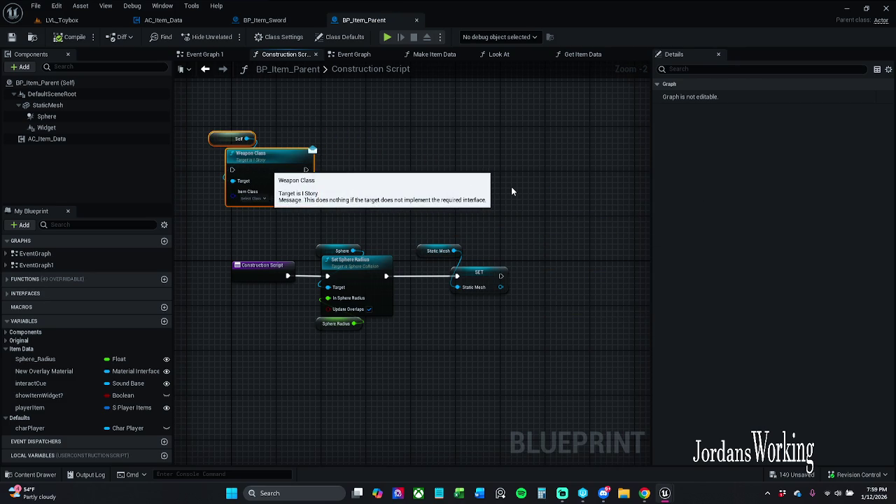
pyautogui.scroll(2, 457, 180)
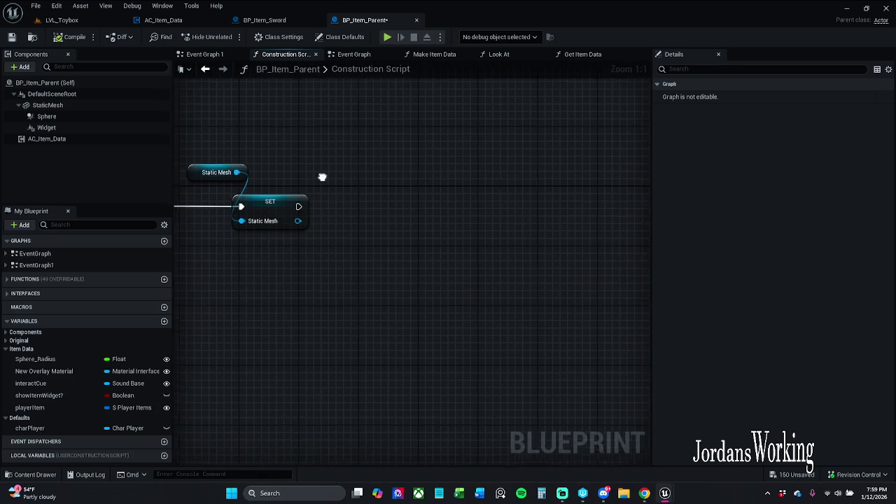
pyautogui.moveTo(329, 151)
pyautogui.mouseDown()
pyautogui.moveTo(234, 168)
pyautogui.moveTo(326, 154)
pyautogui.mouseUp()
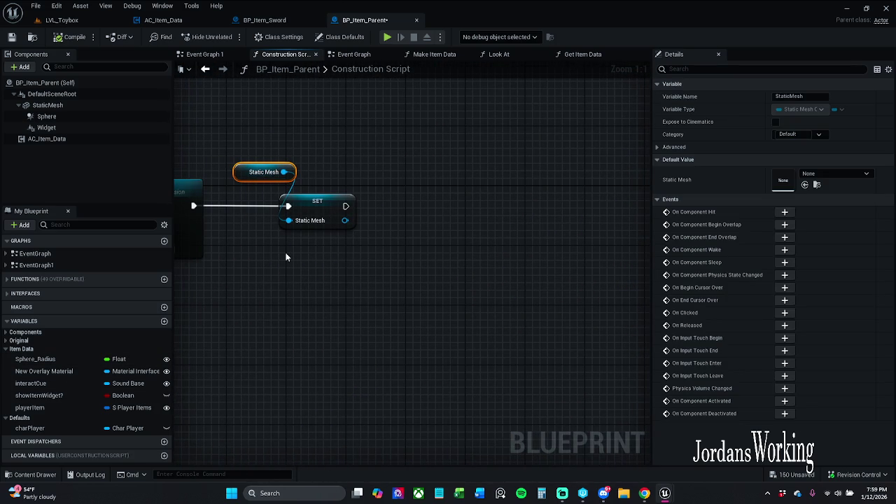
pyautogui.moveTo(379, 197)
pyautogui.mouseDown()
pyautogui.moveTo(353, 187)
pyautogui.moveTo(422, 202)
pyautogui.moveTo(399, 196)
pyautogui.mouseUp()
pyautogui.click(345, 208)
pyautogui.click(383, 140)
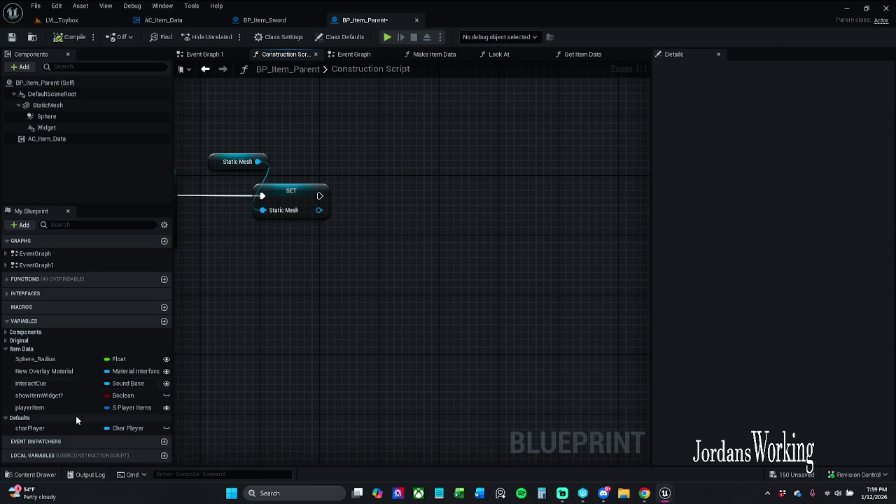
# - Add a Player Item getter and wire it into a new Break S_Player_Items node
pyautogui.click(62, 396)
pyautogui.click(44, 410)
pyautogui.moveTo(44, 412)
pyautogui.mouseDown()
pyautogui.moveTo(172, 399)
pyautogui.moveTo(253, 265)
pyautogui.moveTo(301, 304)
pyautogui.mouseUp()
pyautogui.click(292, 278)
pyautogui.write('bre')
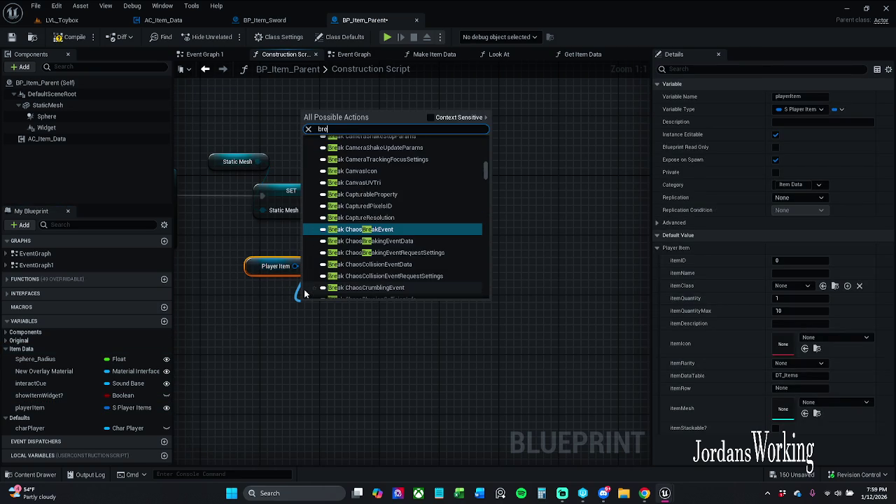
pyautogui.click(437, 117)
pyautogui.click(410, 150)
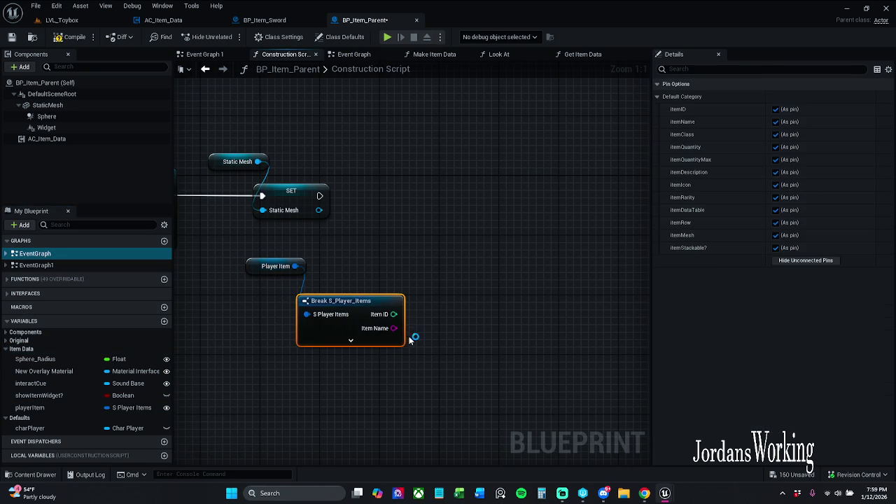